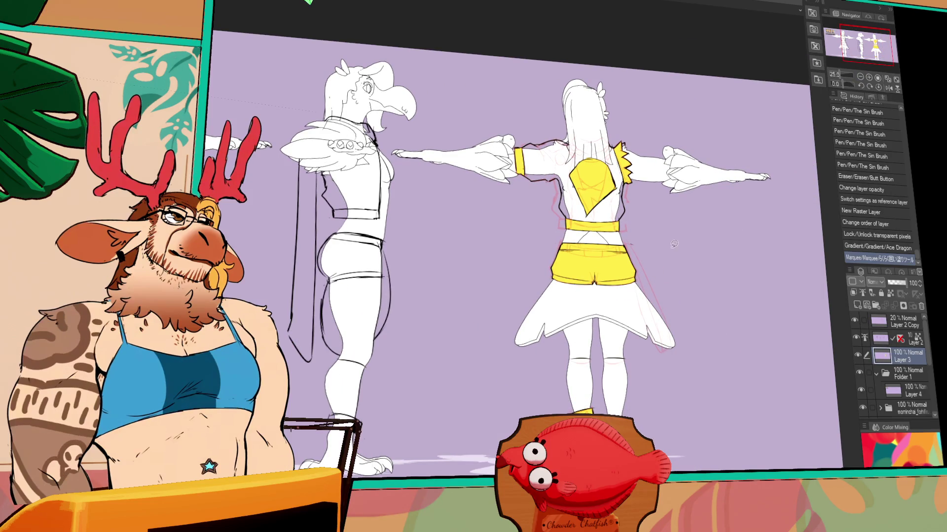
# Step: Hide and restore the Layer 2 sketch lines, then centre the view on the back-view figure
pyautogui.moveTo(629, 260)
pyautogui.mouseDown()
pyautogui.moveTo(703, 261)
pyautogui.moveTo(669, 315)
pyautogui.mouseUp()
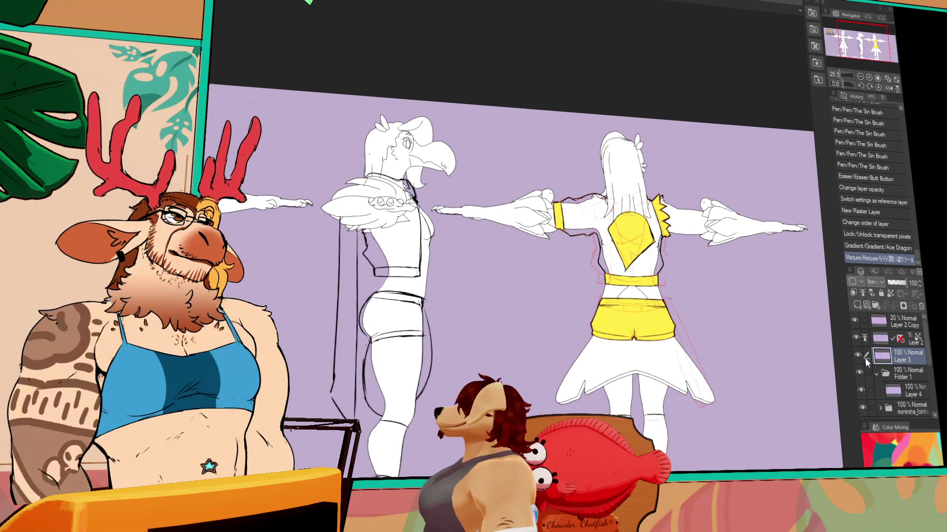
pyautogui.click(855, 338)
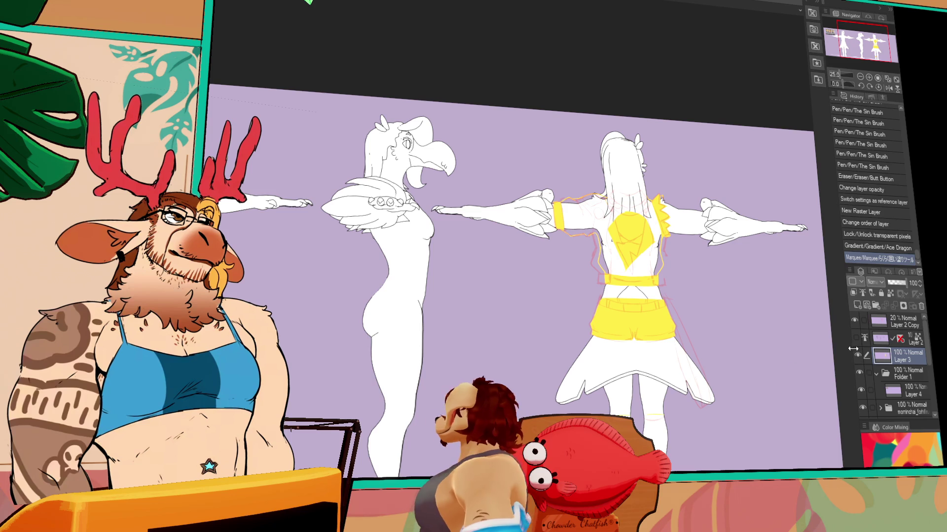
pyautogui.click(855, 320)
pyautogui.click(856, 338)
pyautogui.moveTo(702, 277); pyautogui.dragTo(668, 286)
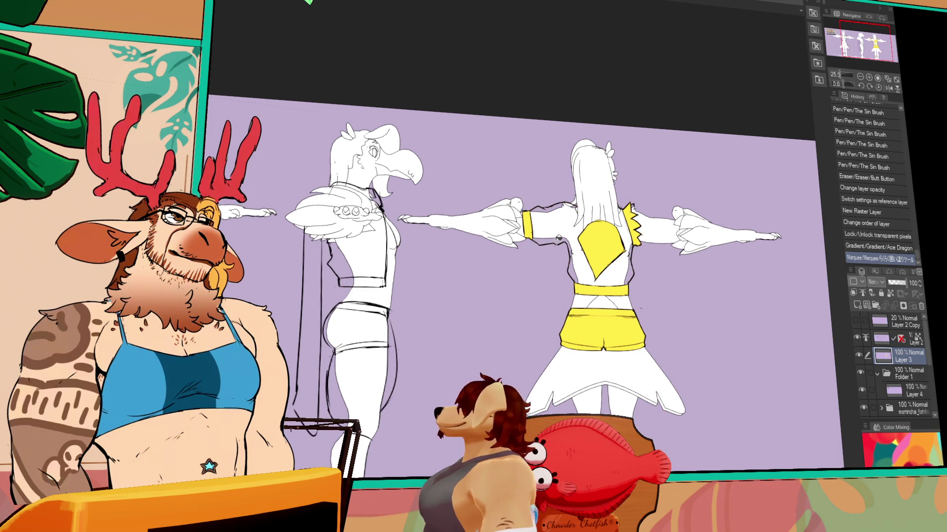
# Step: Fill the back-view jacket's sleeve and shoulder yellow and add pen strokes on the jacket
pyautogui.click(869, 77)
pyautogui.click(868, 77)
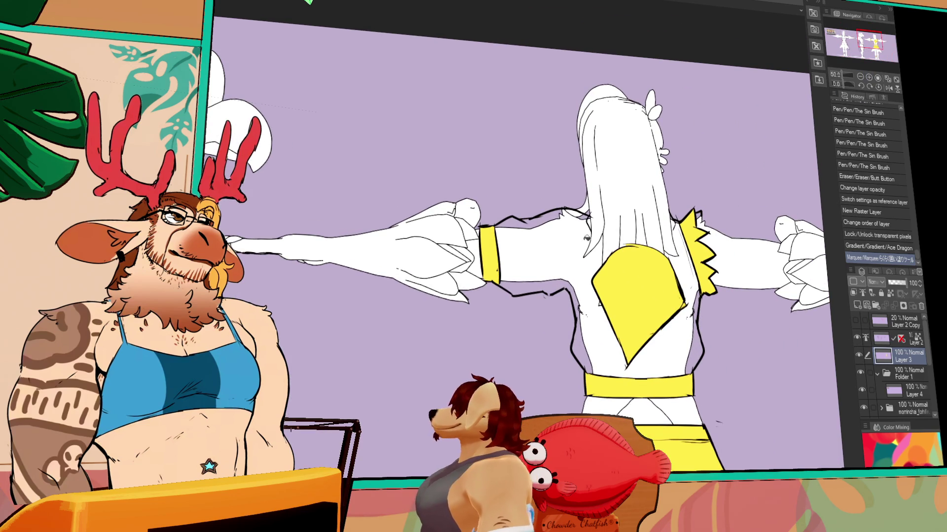
pyautogui.click(585, 241)
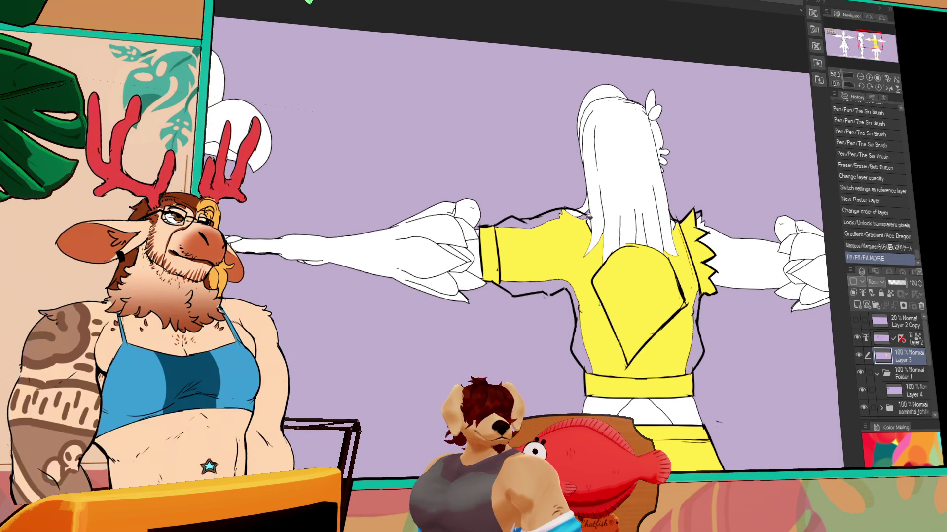
pyautogui.click(694, 172)
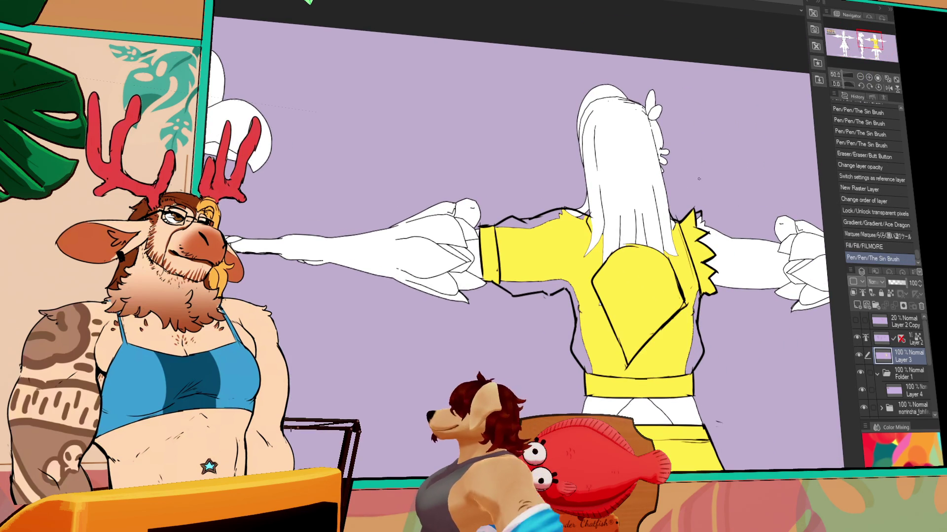
pyautogui.click(700, 276)
pyautogui.scroll(-3, 517, 236)
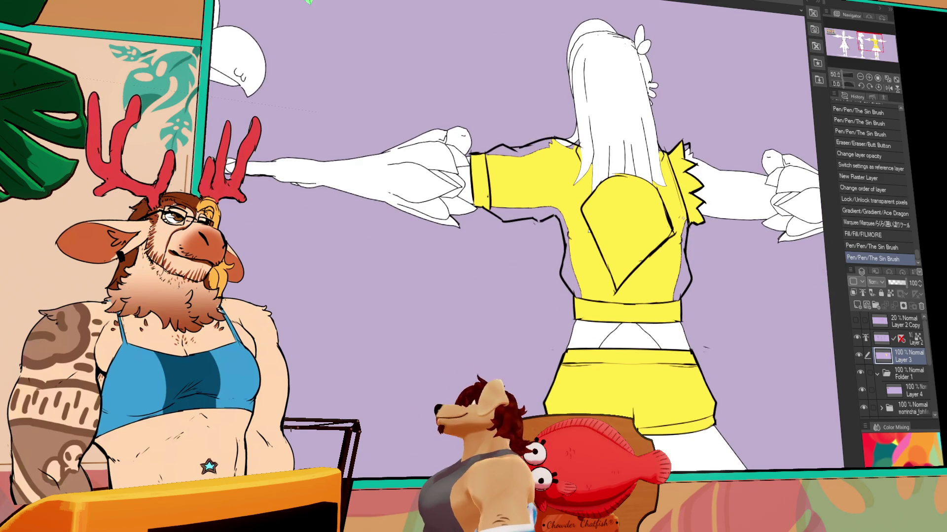
pyautogui.hscroll(1, 513, 236)
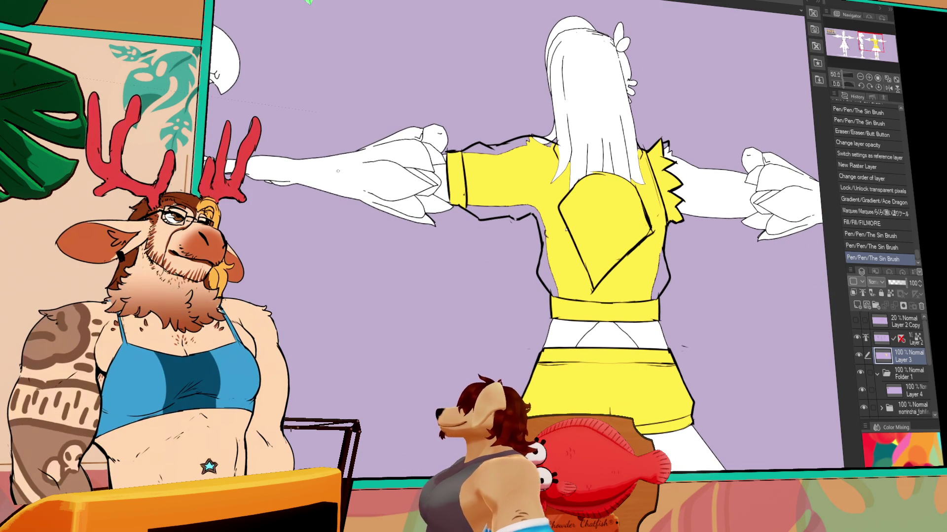
# Step: Lasso-fill the leftover gaps on the jacket's left side yellow and start outlining the shorts
pyautogui.moveTo(556, 159)
pyautogui.mouseDown()
pyautogui.moveTo(380, 170)
pyautogui.moveTo(533, 296)
pyautogui.moveTo(586, 235)
pyautogui.moveTo(630, 248)
pyautogui.mouseUp()
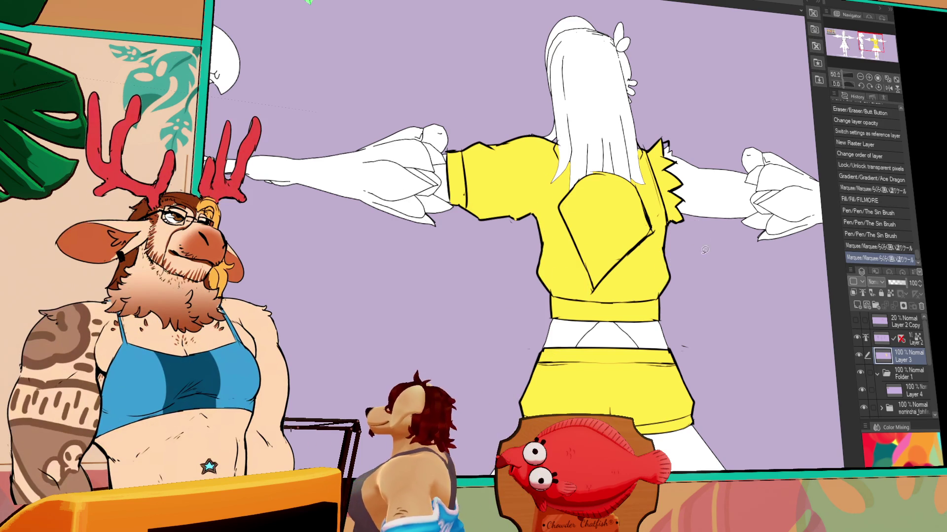
pyautogui.scroll(-5, 679, 277)
pyautogui.moveTo(679, 301); pyautogui.dragTo(719, 311)
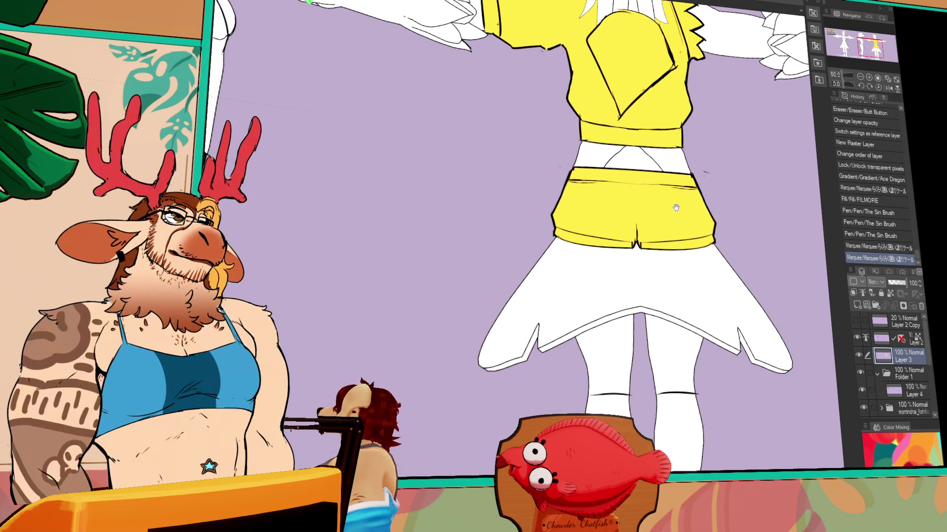
# Step: Undo the stray lasso stroke on the back-view shorts and move over to the side-view figure
pyautogui.moveTo(556, 236); pyautogui.dragTo(602, 185)
pyautogui.hotkey('ctrl', 'z')
pyautogui.moveTo(435, 248)
pyautogui.mouseDown()
pyautogui.moveTo(598, 289)
pyautogui.moveTo(761, 312)
pyautogui.mouseUp()
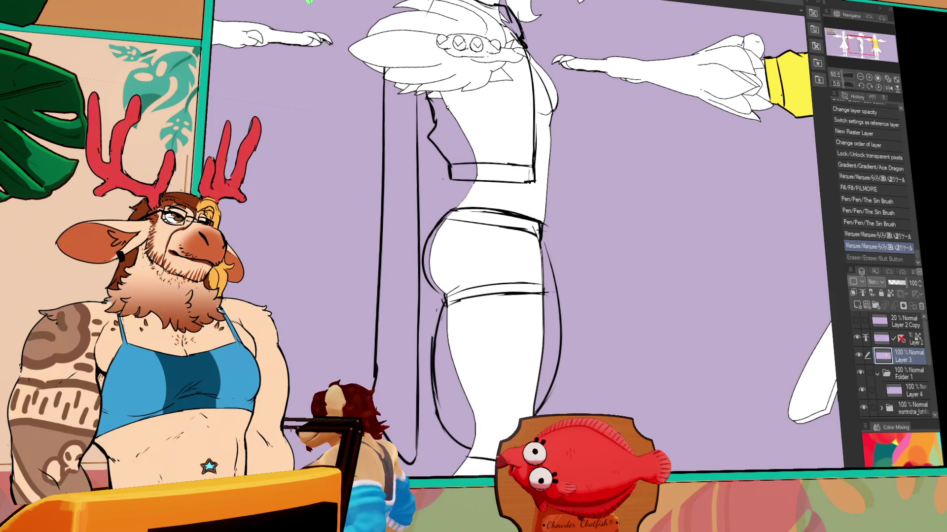
# Step: Lasso-fill the side-view shorts yellow and bucket-fill the white parts of the cropped jacket
pyautogui.moveTo(473, 347)
pyautogui.mouseDown()
pyautogui.moveTo(415, 266)
pyautogui.moveTo(418, 327)
pyautogui.moveTo(587, 288)
pyautogui.mouseUp()
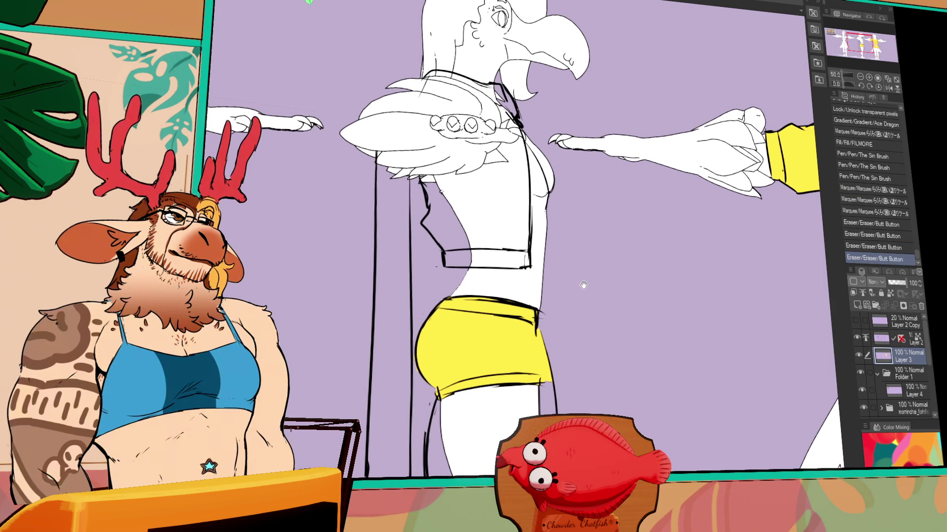
pyautogui.moveTo(428, 178)
pyautogui.mouseDown()
pyautogui.moveTo(544, 257)
pyautogui.moveTo(406, 190)
pyautogui.moveTo(429, 177)
pyautogui.mouseUp()
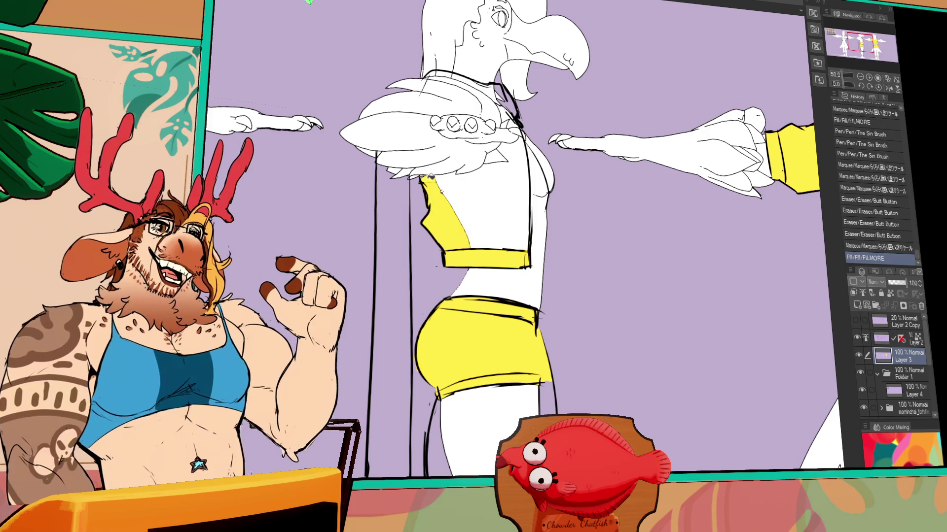
pyautogui.click(432, 176)
pyautogui.click(487, 172)
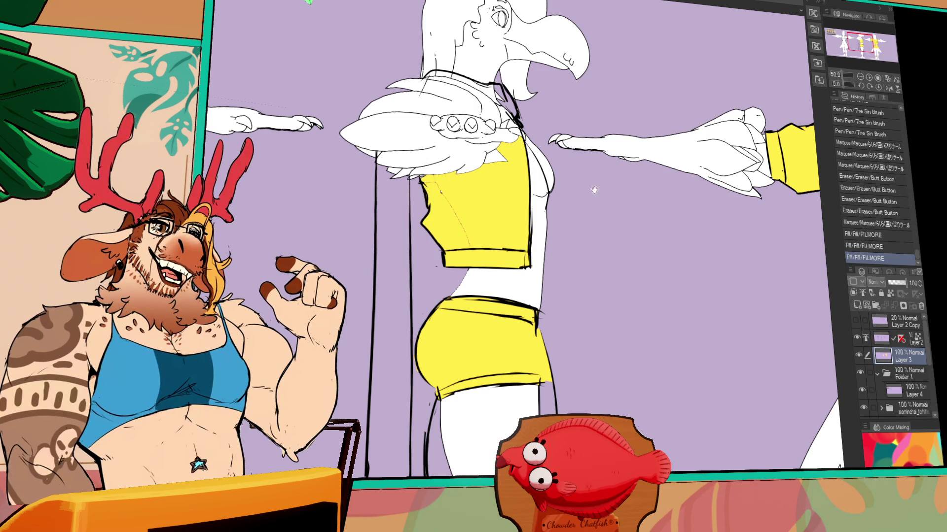
pyautogui.moveTo(575, 187); pyautogui.dragTo(565, 197)
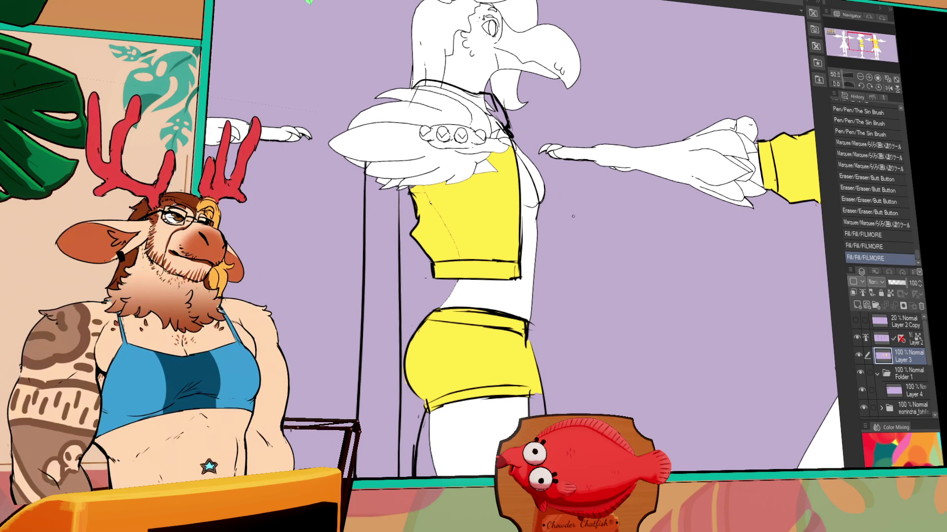
pyautogui.moveTo(566, 220); pyautogui.dragTo(580, 224)
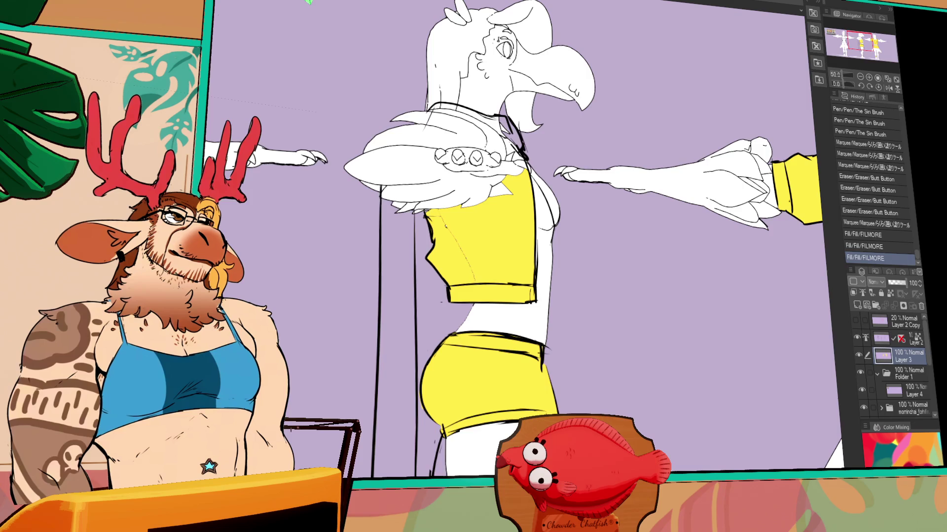
# Step: Switch to the fox reference document, zoom and pan around it, then move on to the caribou drawing
pyautogui.hotkey('ctrl', 'Tab')
pyautogui.scroll(5, 318, 139)
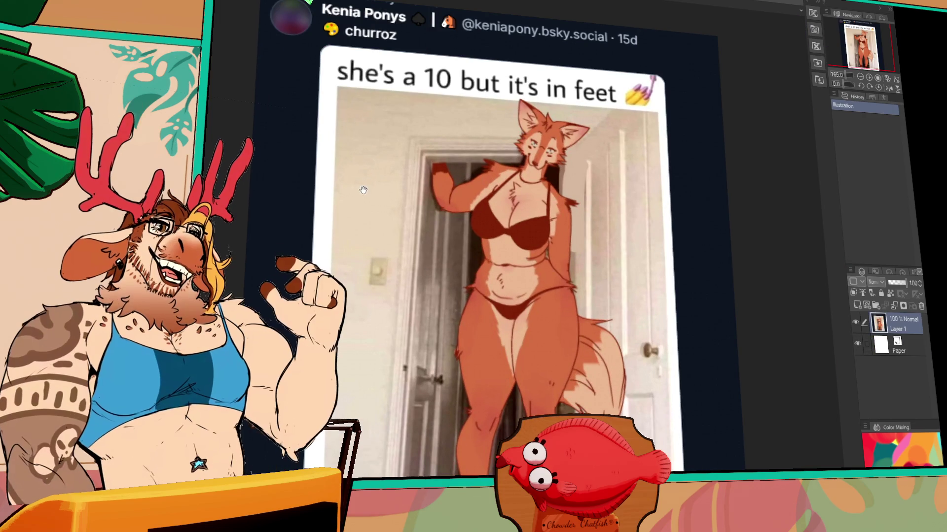
pyautogui.moveTo(363, 191)
pyautogui.mouseDown()
pyautogui.moveTo(346, 192)
pyautogui.moveTo(359, 153)
pyautogui.mouseUp()
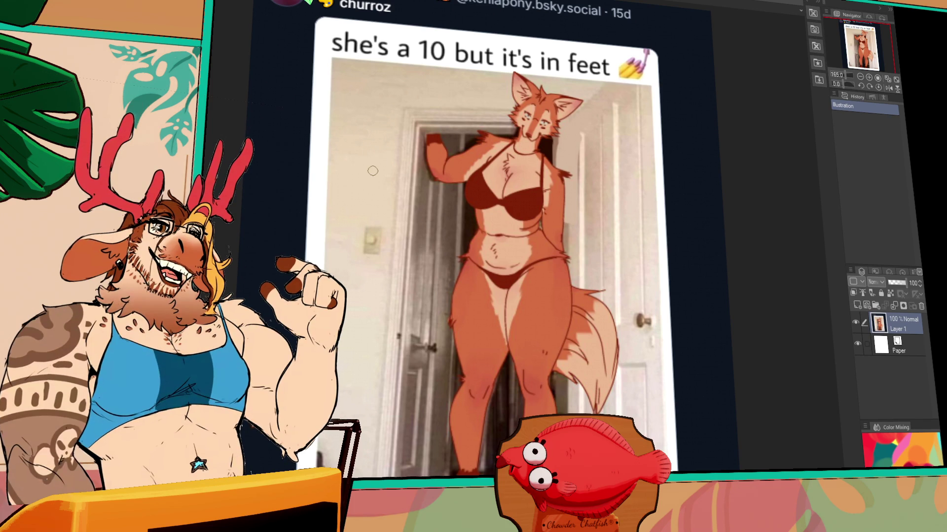
pyautogui.scroll(-1, 419, 150)
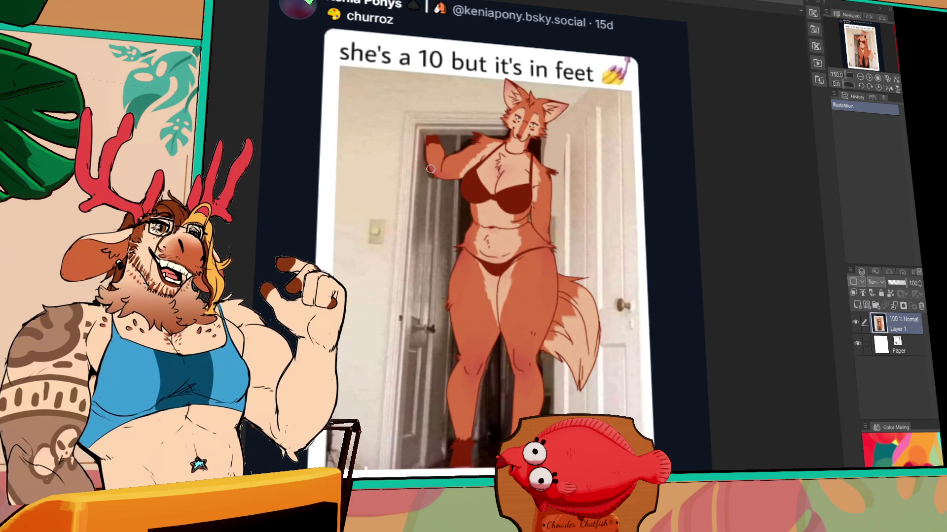
pyautogui.scroll(2, 375, 15)
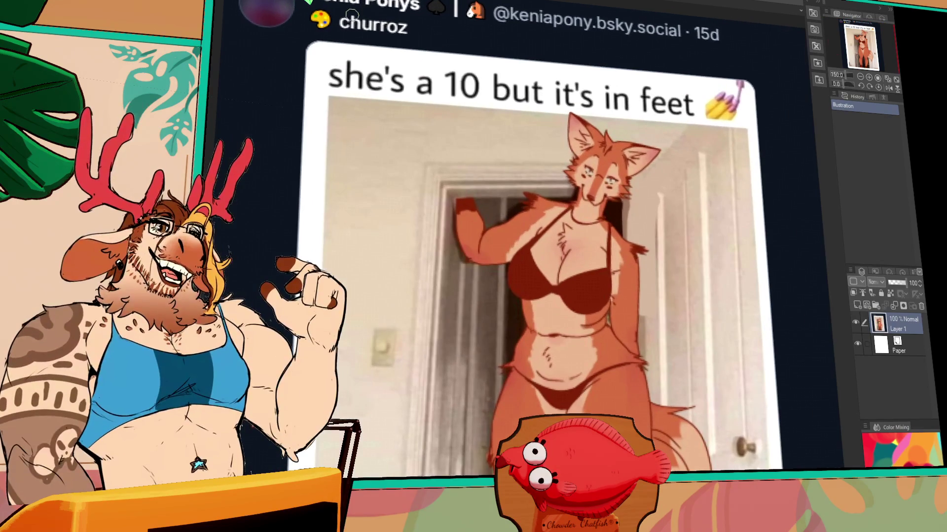
pyautogui.scroll(-3, 533, 233)
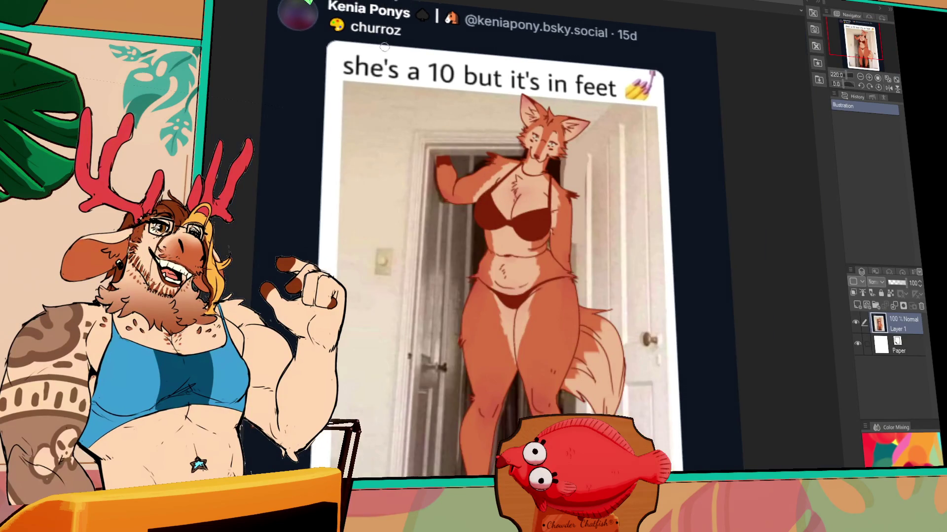
pyautogui.scroll(-1, 504, 167)
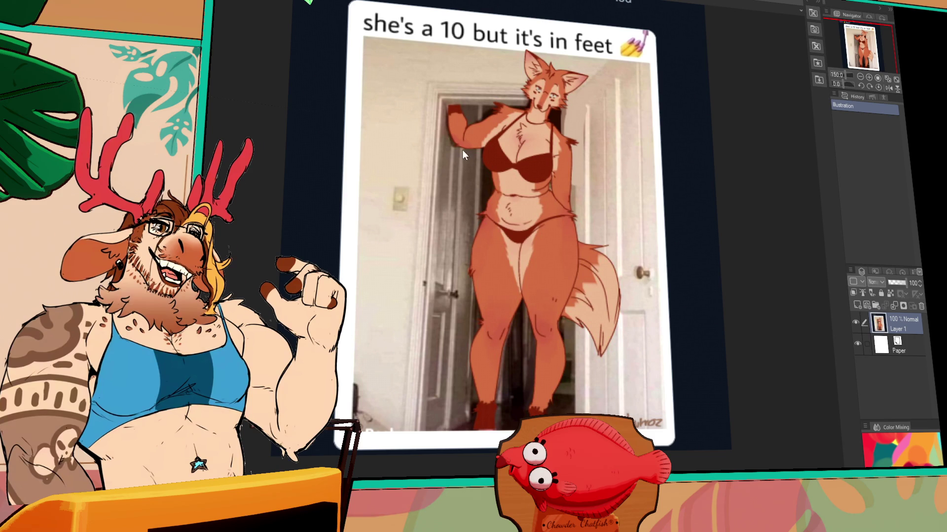
pyautogui.hotkey('ctrl', 'Tab')
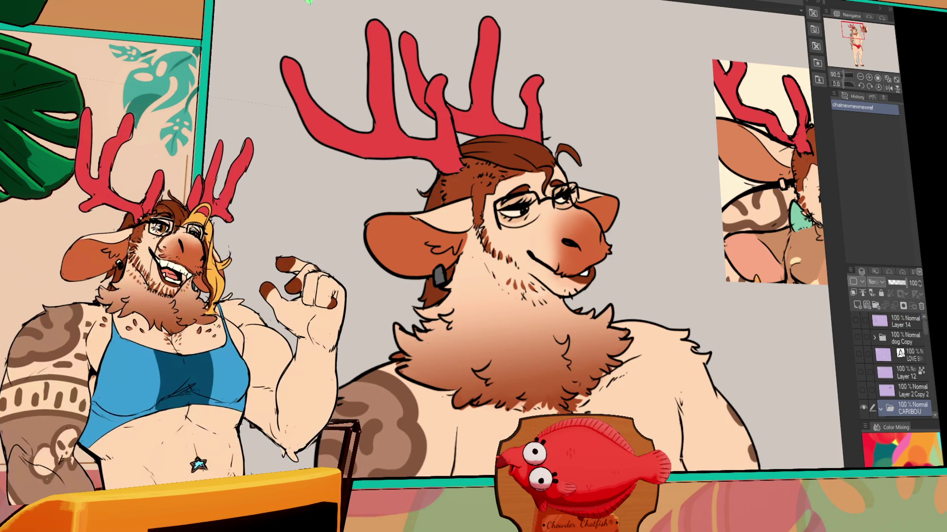
# Step: Switch to the SFWSKETCHDUMP15 document and scroll through it
pyautogui.hotkey('ctrl', 'Tab')
pyautogui.hotkey('ctrl', 'Tab')
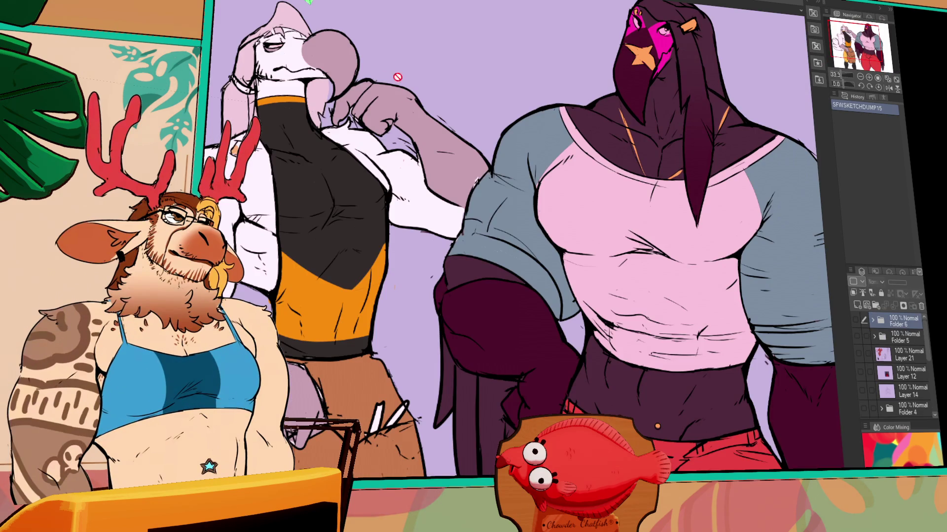
pyautogui.scroll(-3, 466, 173)
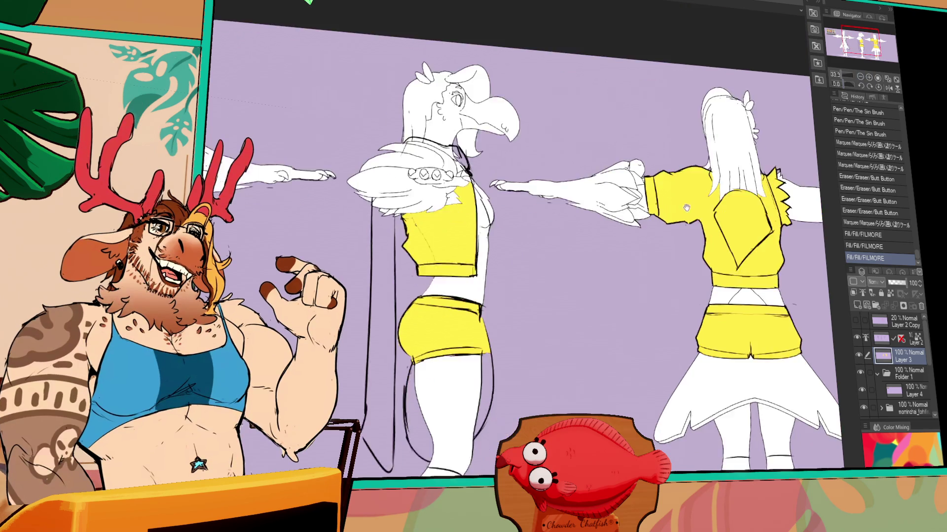
# Step: Colour the front figure's chest, jacket panels and scarf yellow
pyautogui.moveTo(396, 186)
pyautogui.mouseDown()
pyautogui.moveTo(586, 197)
pyautogui.moveTo(616, 231)
pyautogui.mouseUp()
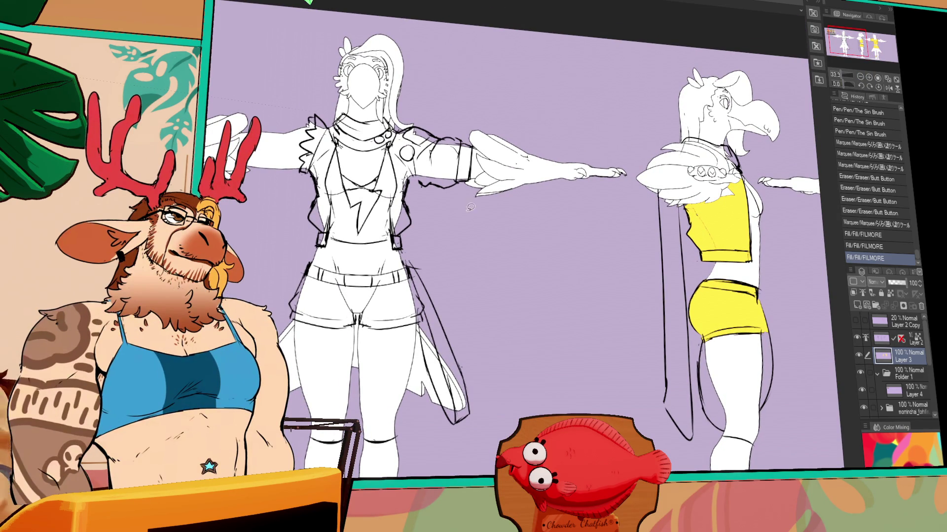
pyautogui.scroll(2, 738, 166)
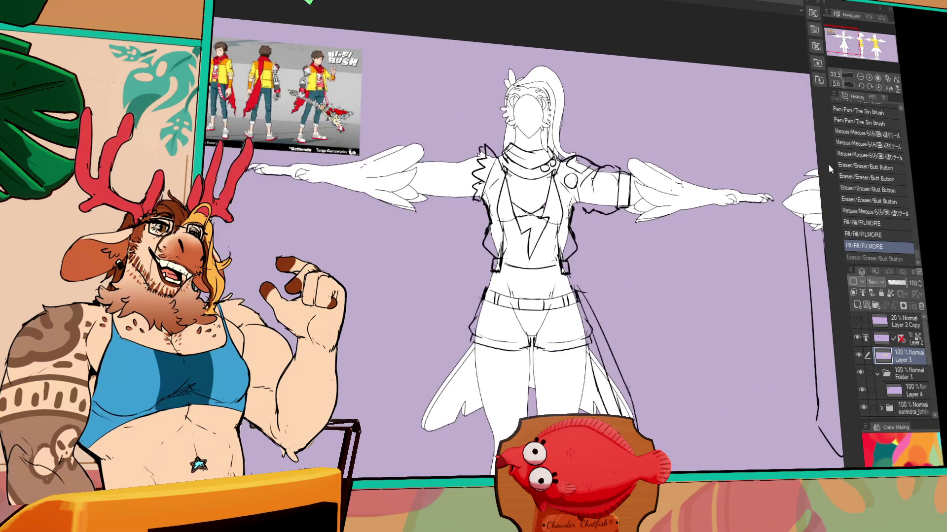
pyautogui.moveTo(575, 205); pyautogui.dragTo(589, 211)
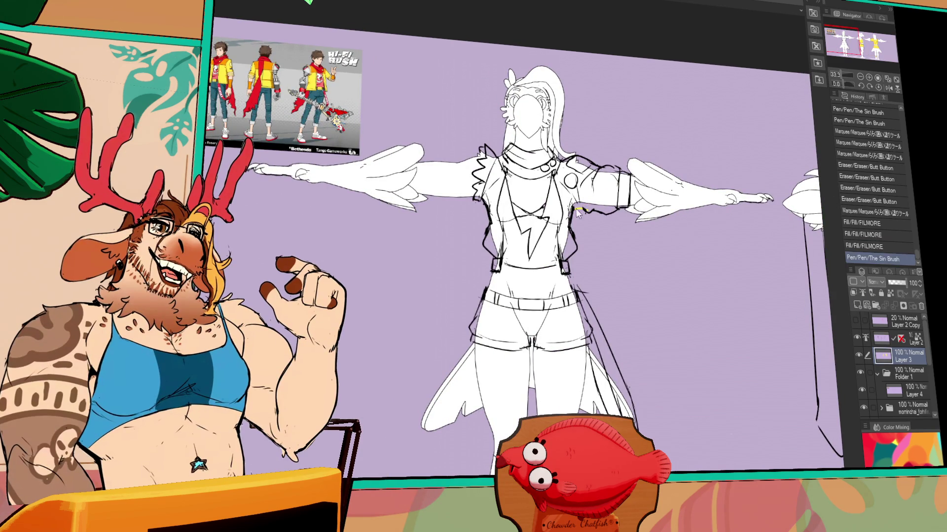
pyautogui.moveTo(584, 187); pyautogui.dragTo(566, 221)
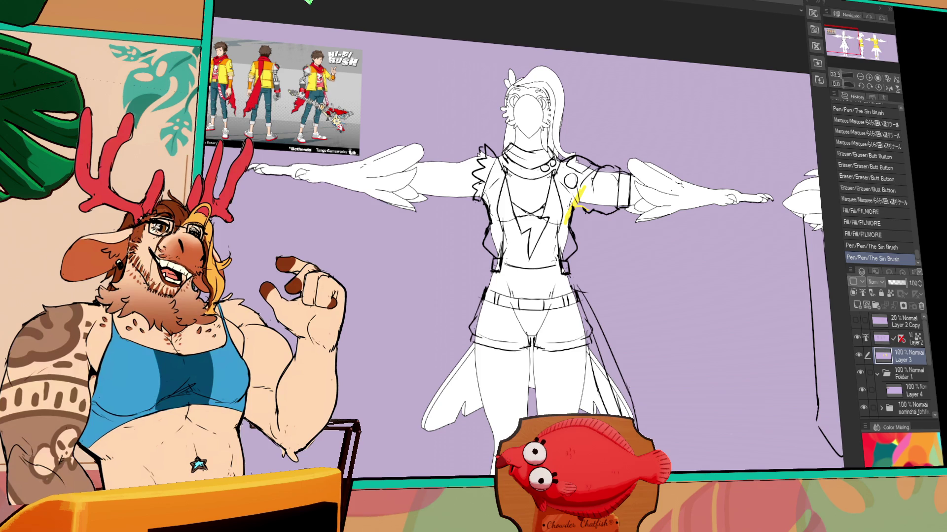
pyautogui.click(556, 204)
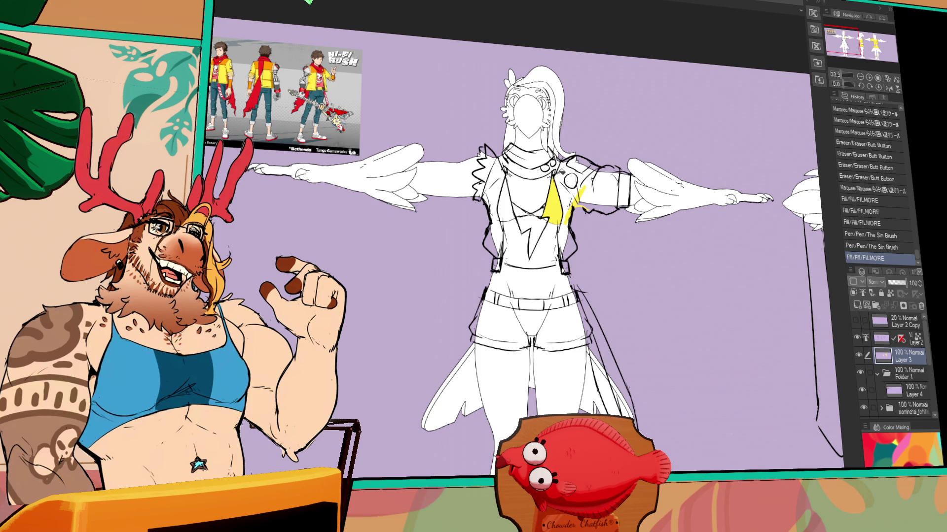
pyautogui.click(564, 180)
pyautogui.click(537, 153)
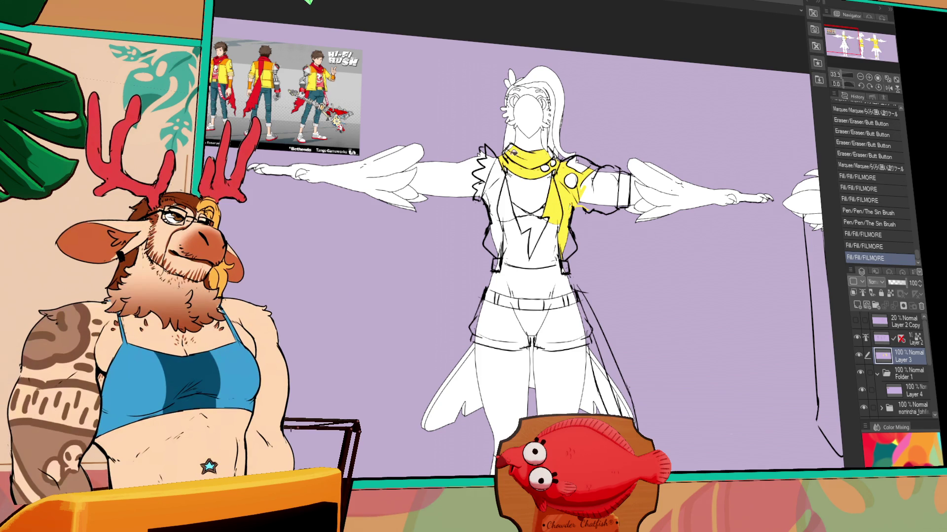
# Step: Touch up the collar, extend yellow down both jacket panels, and fill the right sleeve
pyautogui.moveTo(579, 195); pyautogui.dragTo(572, 209)
pyautogui.moveTo(548, 150); pyautogui.dragTo(558, 160)
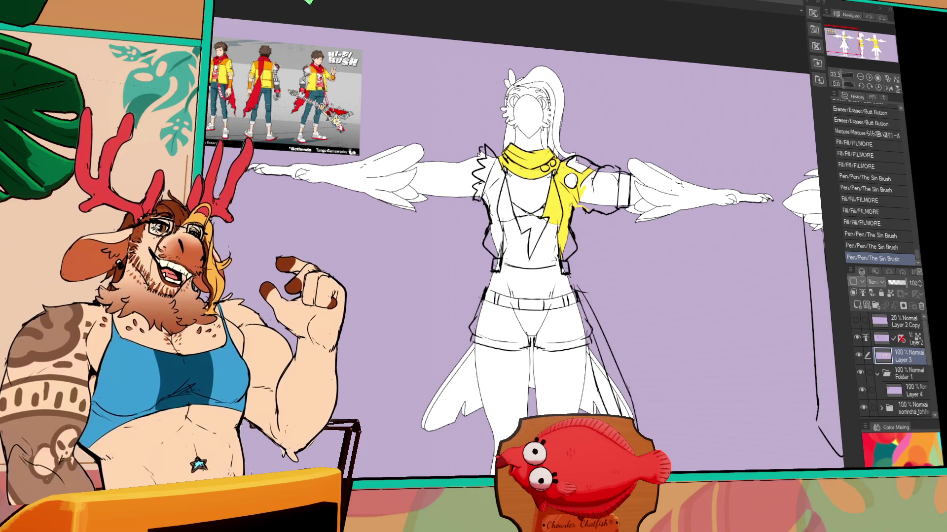
pyautogui.moveTo(567, 254)
pyautogui.mouseDown()
pyautogui.moveTo(563, 271)
pyautogui.moveTo(570, 231)
pyautogui.mouseUp()
pyautogui.moveTo(465, 402); pyautogui.dragTo(463, 416)
pyautogui.moveTo(463, 409); pyautogui.dragTo(466, 416)
pyautogui.moveTo(521, 232)
pyautogui.mouseDown()
pyautogui.moveTo(449, 207)
pyautogui.moveTo(517, 187)
pyautogui.moveTo(480, 168)
pyautogui.mouseUp()
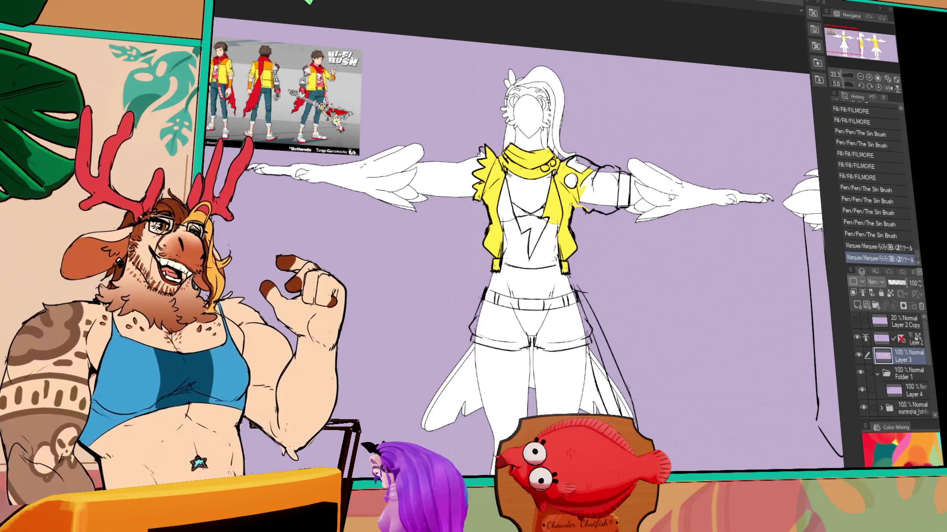
pyautogui.moveTo(562, 144)
pyautogui.mouseDown()
pyautogui.moveTo(629, 179)
pyautogui.moveTo(553, 143)
pyautogui.moveTo(616, 131)
pyautogui.mouseUp()
pyautogui.hotkey('ctrl', 'z')
pyautogui.hotkey('ctrl', 'z')
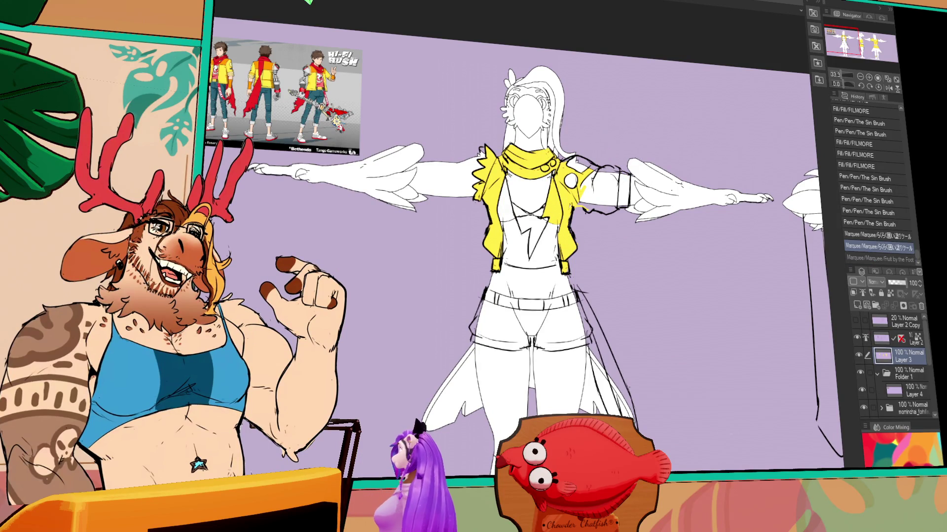
pyautogui.moveTo(551, 148); pyautogui.dragTo(557, 217)
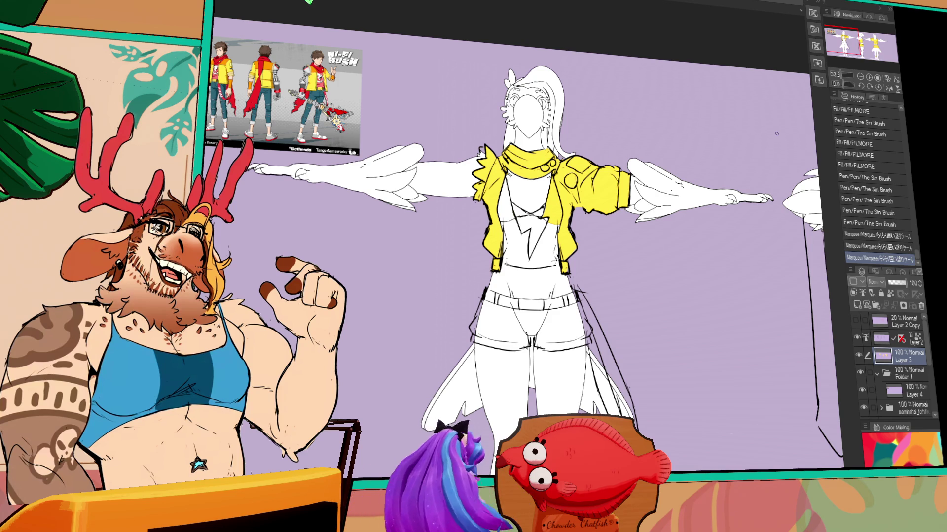
# Step: Lasso-fill the front view's hips and shorts yellow, undoing a stray hip stroke
pyautogui.moveTo(488, 271); pyautogui.dragTo(448, 293)
pyautogui.hotkey('ctrl', 'z')
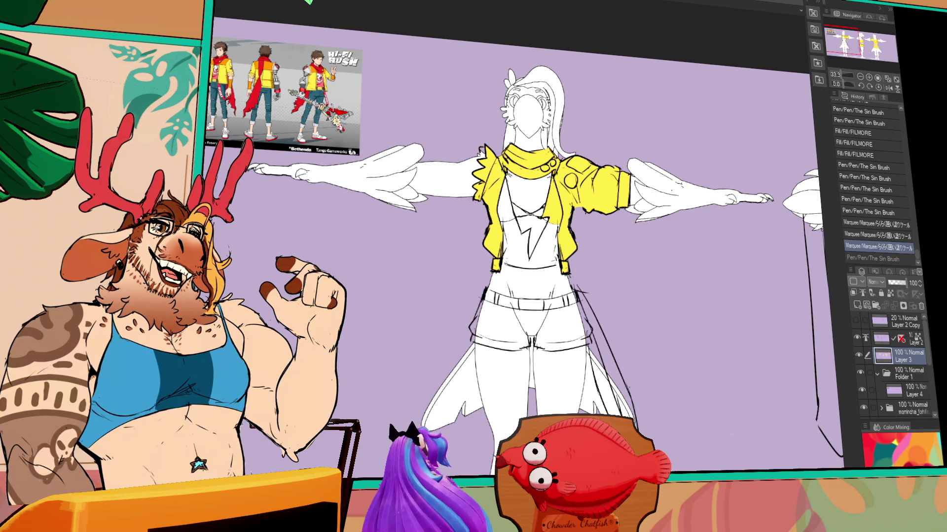
pyautogui.moveTo(491, 270)
pyautogui.mouseDown()
pyautogui.moveTo(446, 313)
pyautogui.moveTo(596, 363)
pyautogui.moveTo(591, 280)
pyautogui.moveTo(599, 310)
pyautogui.mouseUp()
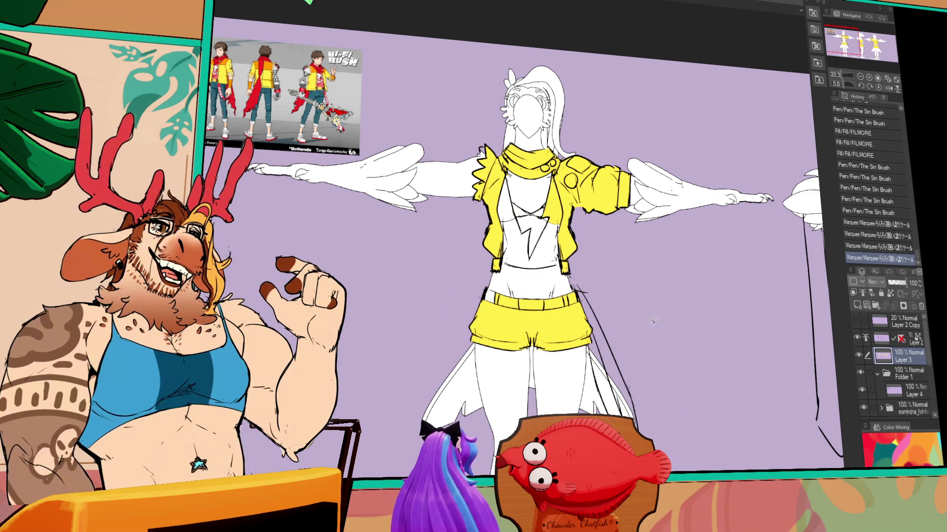
pyautogui.click(519, 285)
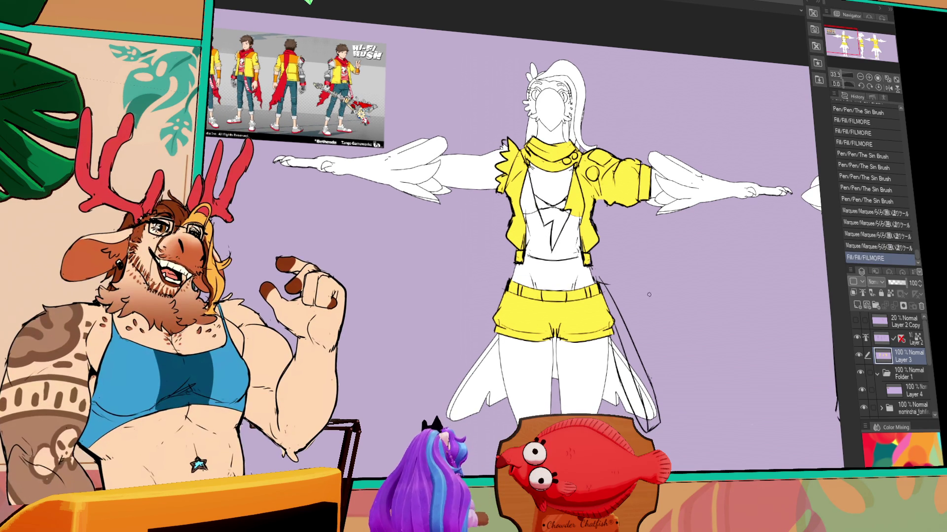
# Step: Bucket-fill both front-view legs yellow
pyautogui.scroll(-3, 691, 276)
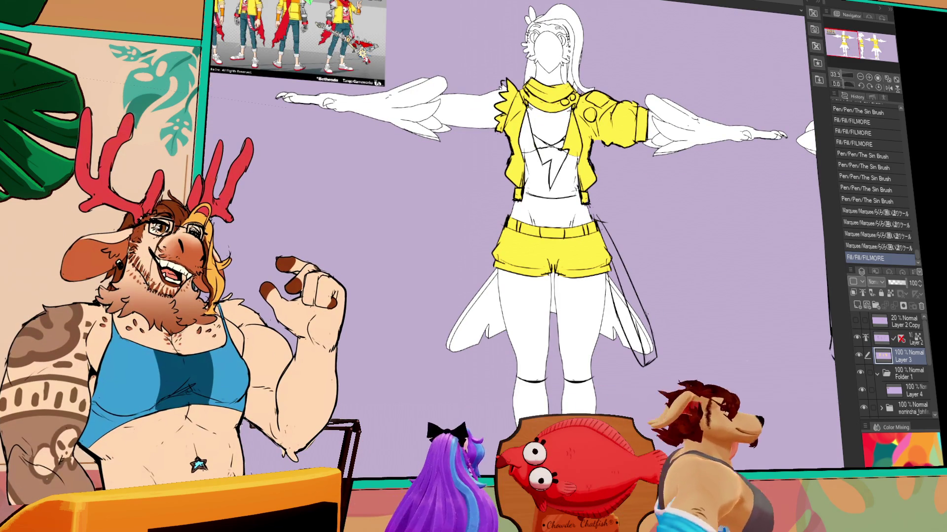
pyautogui.moveTo(554, 251)
pyautogui.mouseDown()
pyautogui.moveTo(492, 255)
pyautogui.moveTo(610, 286)
pyautogui.mouseUp()
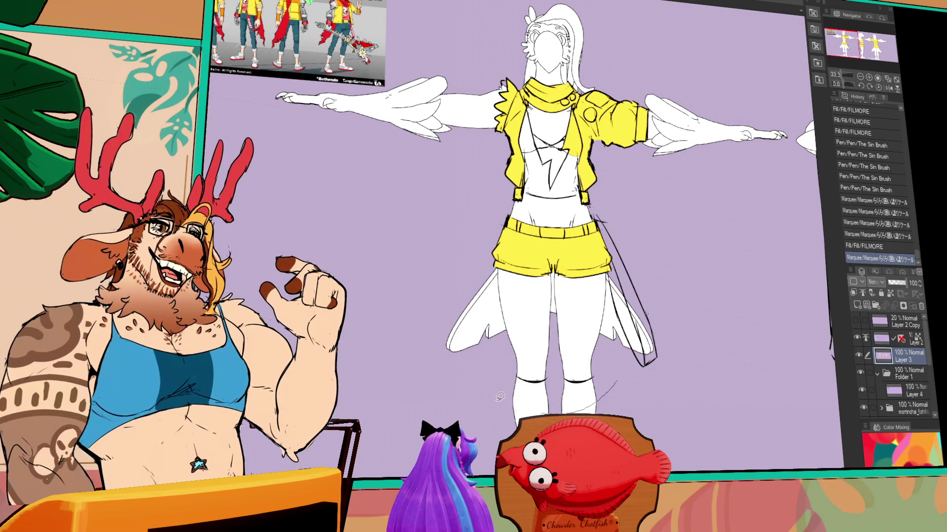
pyautogui.click(547, 333)
pyautogui.click(579, 316)
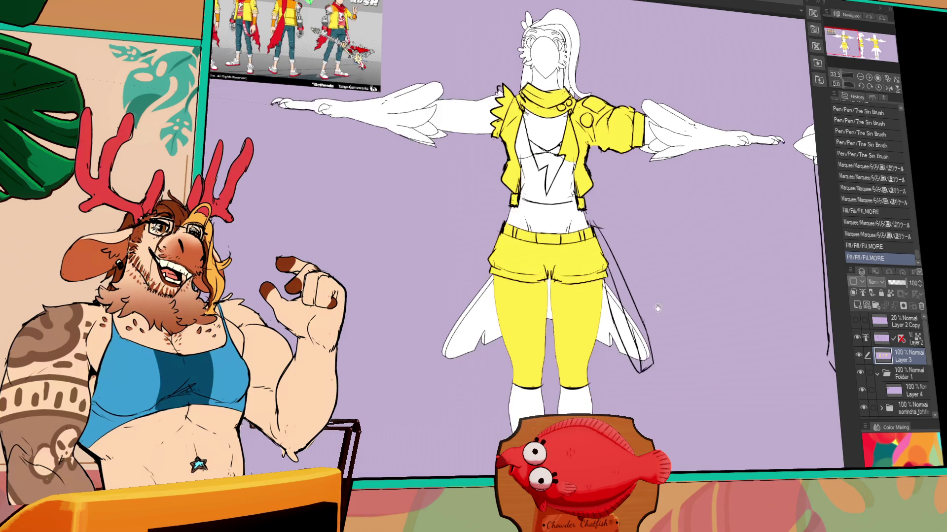
# Step: Bucket-fill the side view's legs yellow
pyautogui.moveTo(774, 282); pyautogui.dragTo(686, 296)
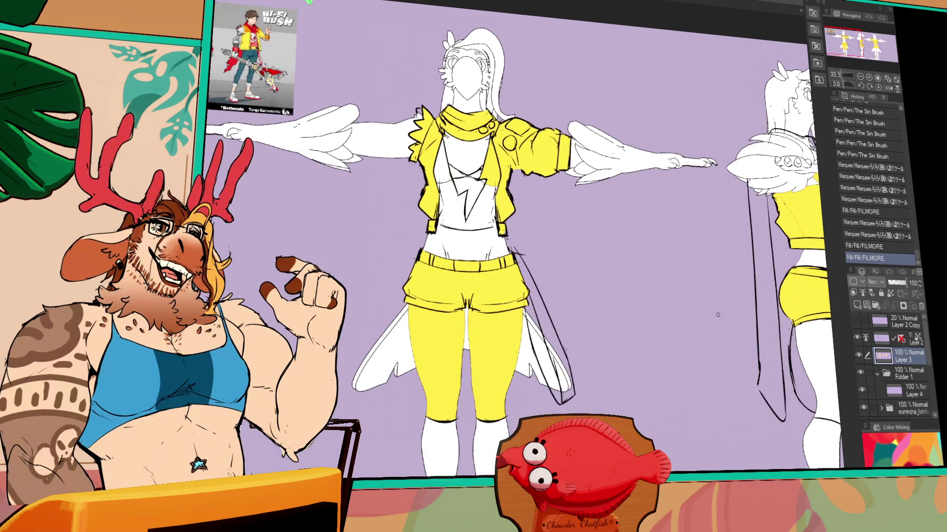
pyautogui.moveTo(827, 345); pyautogui.dragTo(747, 352)
pyautogui.click(746, 352)
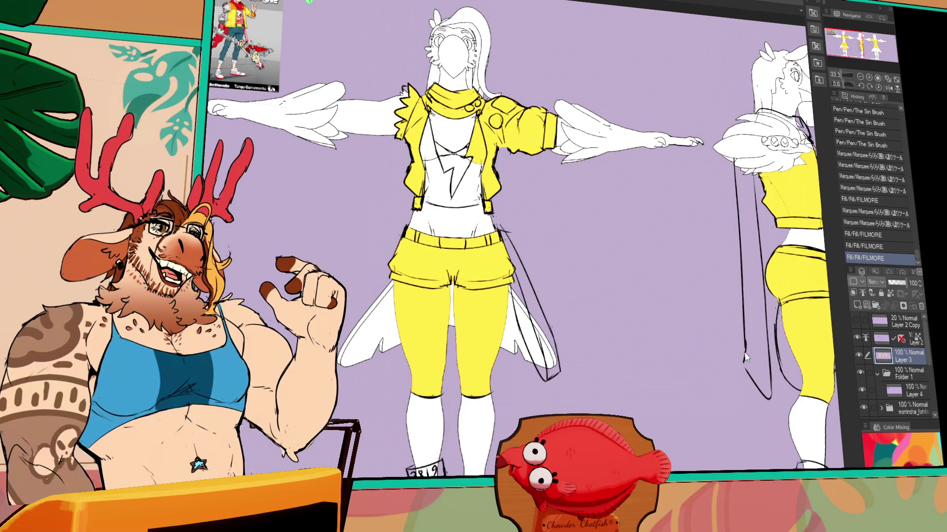
# Step: Fill the leftover white gaps inside the front jacket yellow and touch up small spots
pyautogui.keyDown('ctrl'); pyautogui.click(894, 391); pyautogui.keyUp('ctrl')
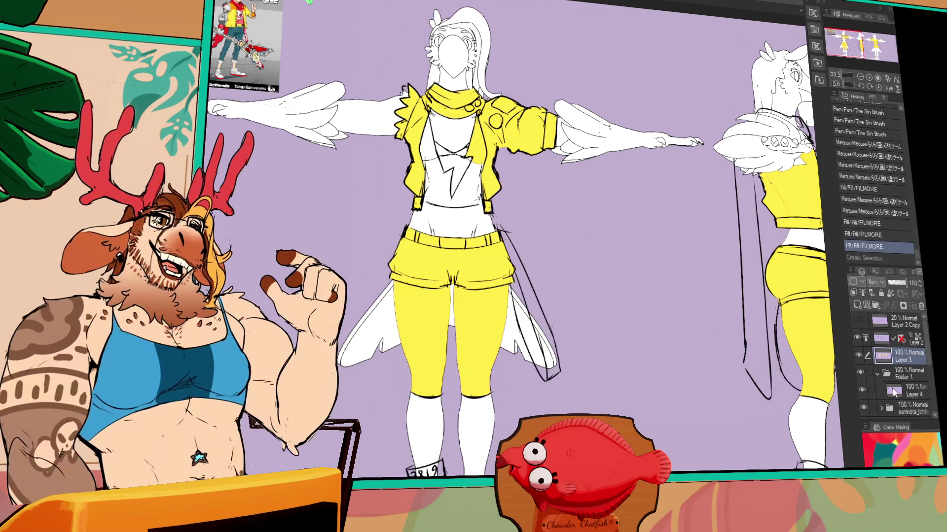
pyautogui.hotkey('ctrl', 'd')
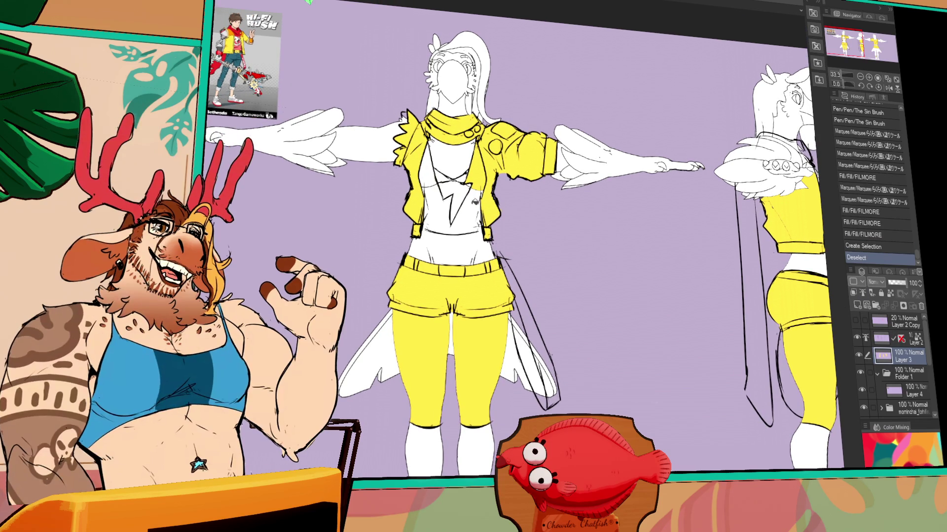
pyautogui.moveTo(422, 230); pyautogui.dragTo(481, 232)
pyautogui.hotkey('ctrl', 'z')
pyautogui.moveTo(574, 264)
pyautogui.mouseDown()
pyautogui.moveTo(596, 276)
pyautogui.moveTo(536, 261)
pyautogui.mouseUp()
pyautogui.hotkey('ctrl', 'y')
pyautogui.hotkey('ctrl', 'y')
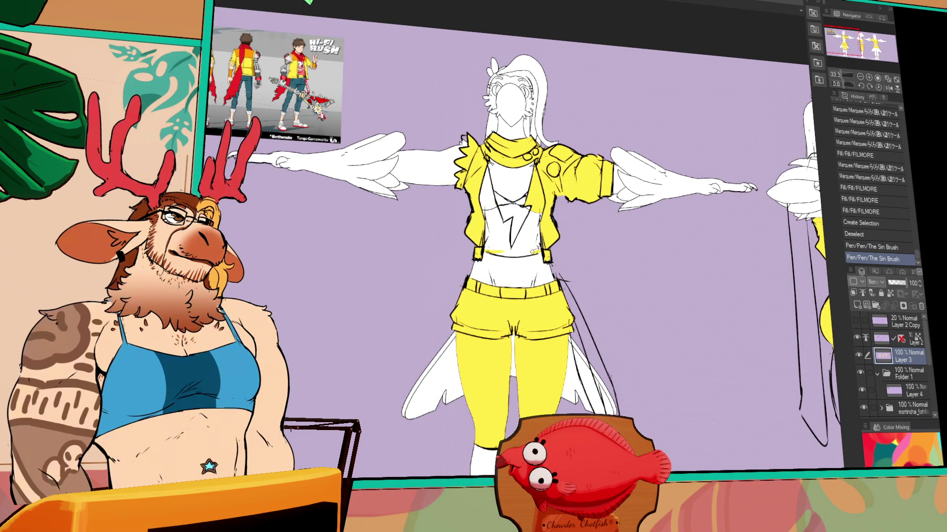
pyautogui.click(540, 233)
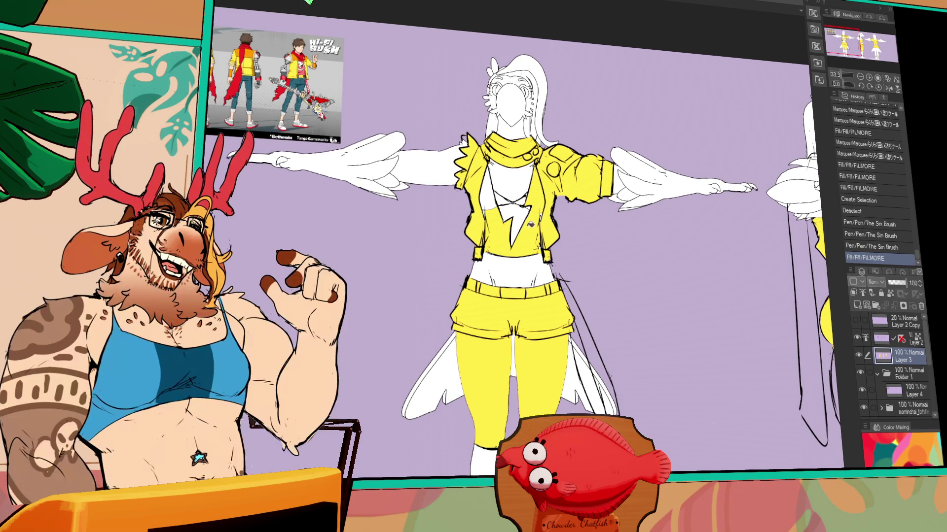
pyautogui.click(497, 195)
pyautogui.click(493, 201)
pyautogui.click(507, 200)
pyautogui.click(520, 198)
pyautogui.click(528, 197)
# Step: Fill all sections of the hip strap yellow and add strokes at its lower end
pyautogui.hotkey('ctrl', 'y')
pyautogui.hotkey('ctrl', 'y')
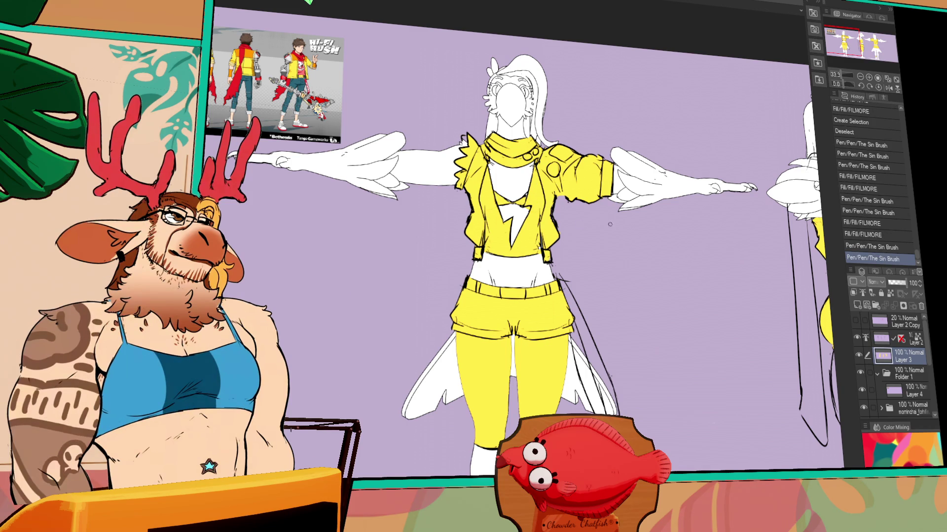
pyautogui.moveTo(631, 235)
pyautogui.mouseDown()
pyautogui.moveTo(634, 218)
pyautogui.moveTo(664, 229)
pyautogui.mouseUp()
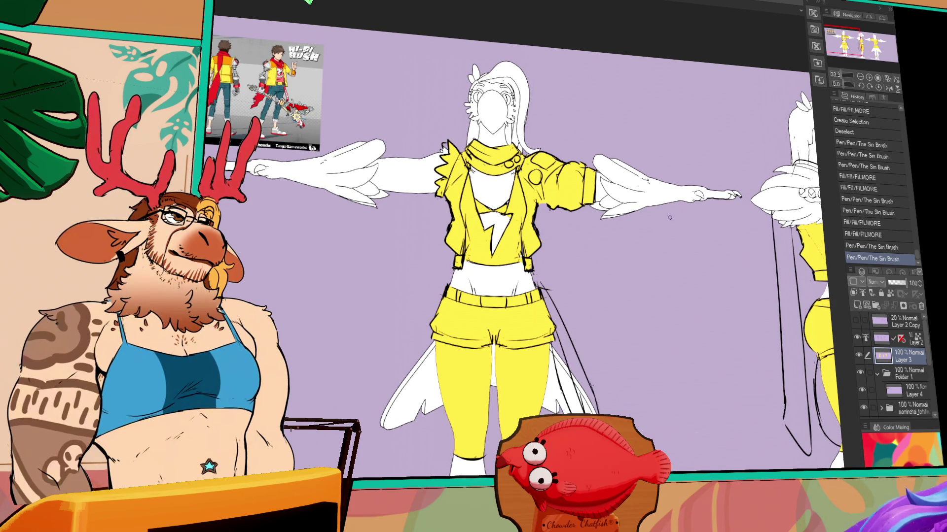
pyautogui.moveTo(666, 216); pyautogui.dragTo(565, 136)
pyautogui.click(470, 306)
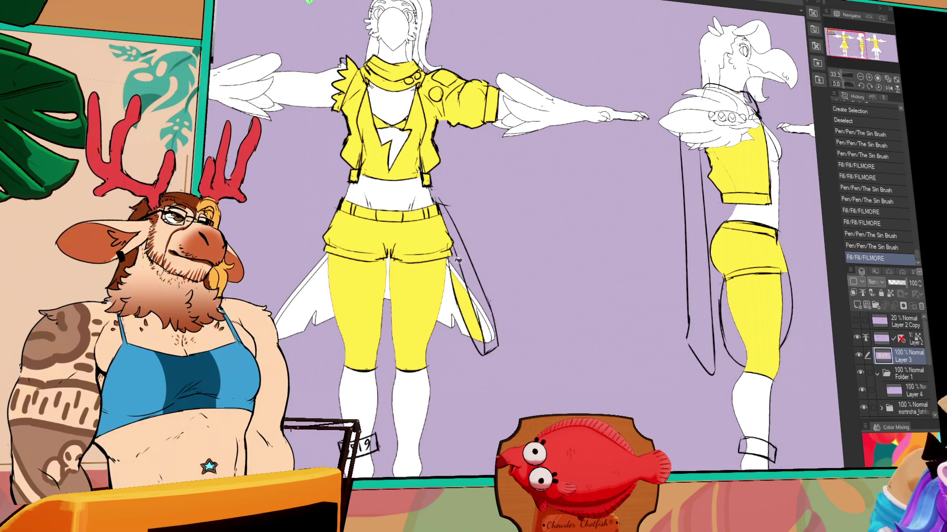
pyautogui.click(458, 266)
pyautogui.click(457, 266)
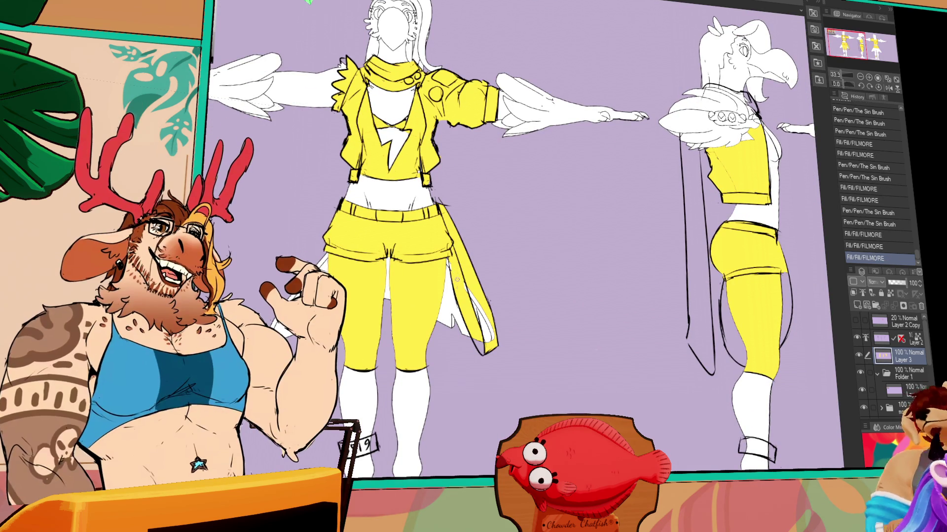
pyautogui.moveTo(488, 333); pyautogui.dragTo(480, 345)
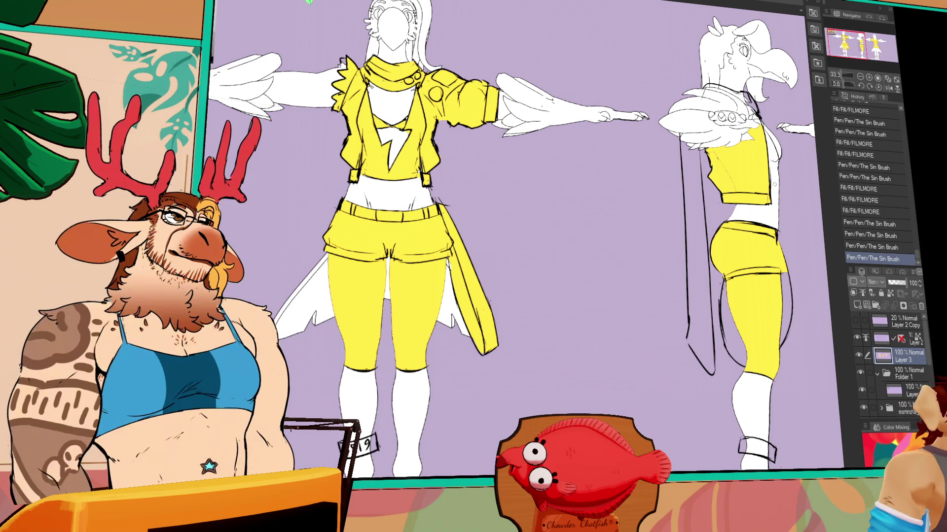
# Step: Paint the side figure's ankle band yellow with the pen and erase the overspill around it
pyautogui.moveTo(740, 324)
pyautogui.mouseDown()
pyautogui.moveTo(666, 324)
pyautogui.moveTo(666, 178)
pyautogui.mouseUp()
pyautogui.moveTo(493, 267); pyautogui.dragTo(685, 316)
pyautogui.moveTo(617, 340)
pyautogui.mouseDown()
pyautogui.moveTo(647, 316)
pyautogui.moveTo(686, 318)
pyautogui.mouseUp()
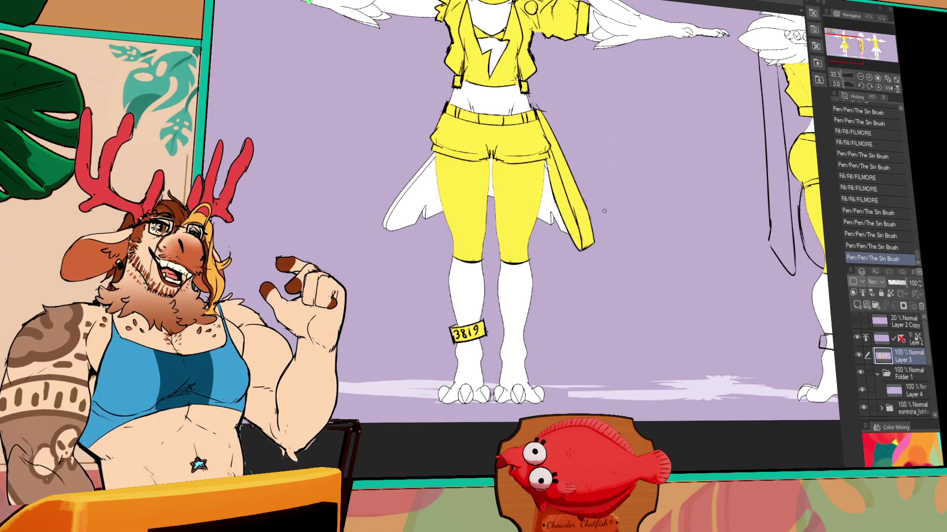
pyautogui.moveTo(787, 292); pyautogui.dragTo(559, 255)
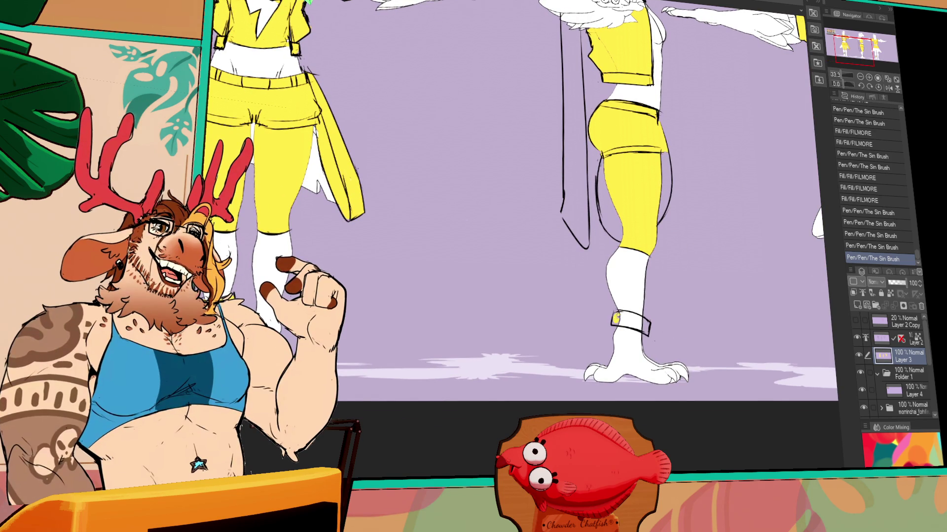
pyautogui.moveTo(636, 320)
pyautogui.mouseDown()
pyautogui.moveTo(619, 321)
pyautogui.moveTo(640, 330)
pyautogui.moveTo(628, 323)
pyautogui.mouseUp()
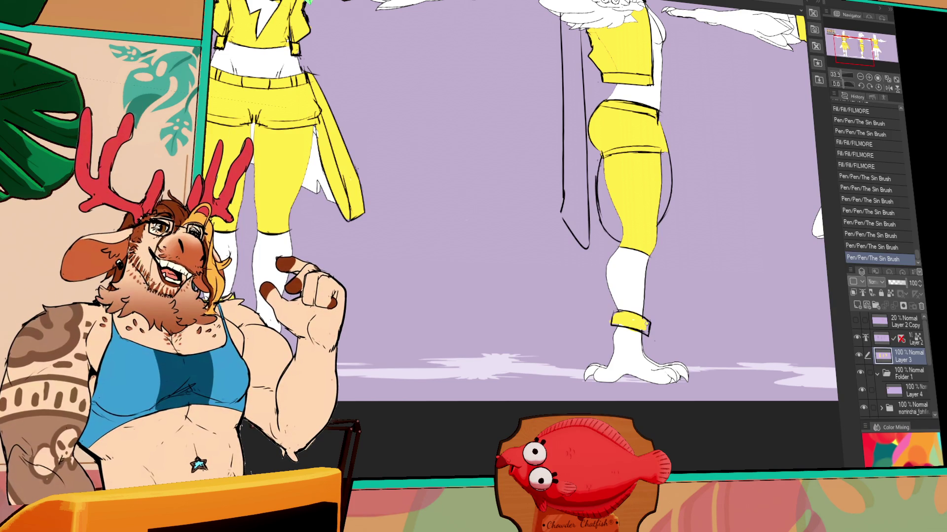
pyautogui.moveTo(646, 330); pyautogui.dragTo(641, 329)
pyautogui.moveTo(613, 325); pyautogui.dragTo(629, 341)
pyautogui.moveTo(766, 341)
pyautogui.mouseDown()
pyautogui.moveTo(722, 394)
pyautogui.moveTo(708, 395)
pyautogui.mouseUp()
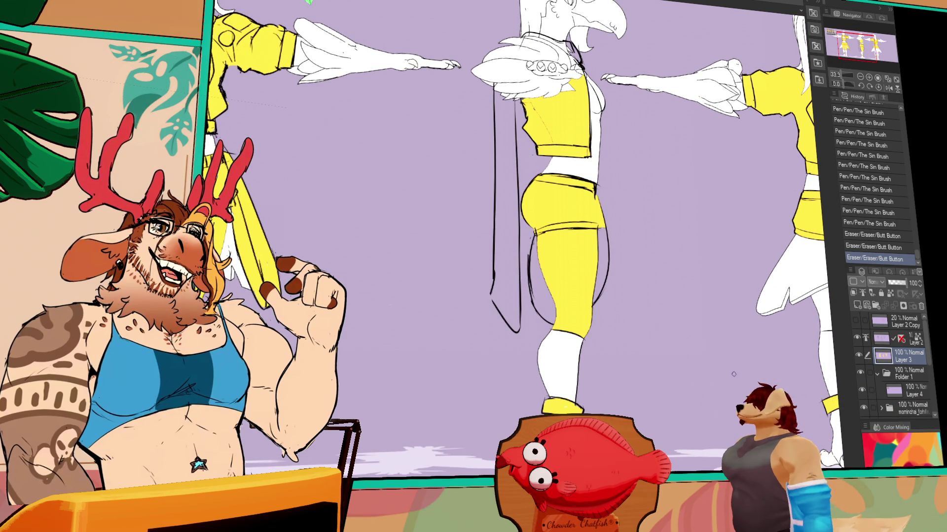
# Step: Paint a yellow edge down the side-view leg, redoing one misplaced stroke
pyautogui.moveTo(541, 318); pyautogui.dragTo(534, 240)
pyautogui.moveTo(536, 279); pyautogui.dragTo(560, 315)
pyautogui.moveTo(597, 248); pyautogui.dragTo(604, 215)
pyautogui.hotkey('ctrl', 'z')
pyautogui.moveTo(602, 220); pyautogui.dragTo(608, 266)
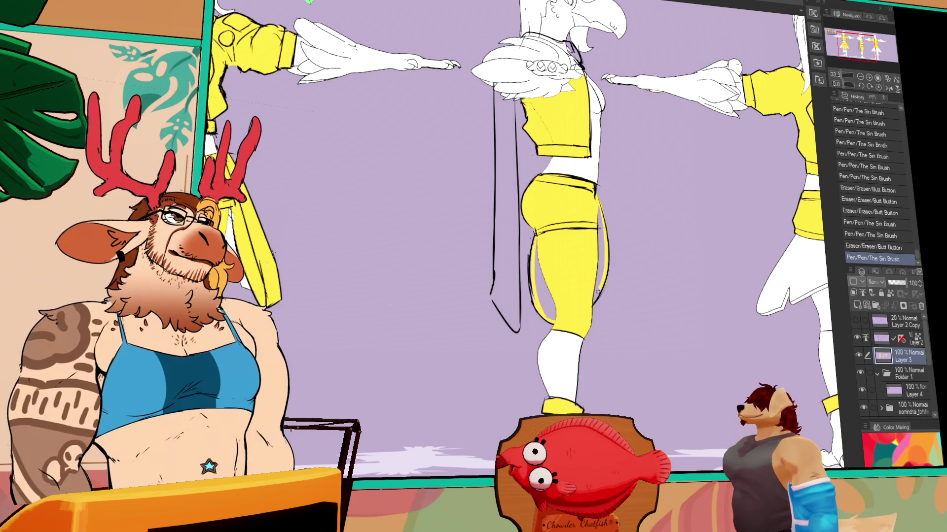
# Step: Bucket-fill both back-view legs yellow, redoing the first attempt
pyautogui.moveTo(652, 244); pyautogui.dragTo(556, 265)
pyautogui.moveTo(703, 242); pyautogui.dragTo(675, 216)
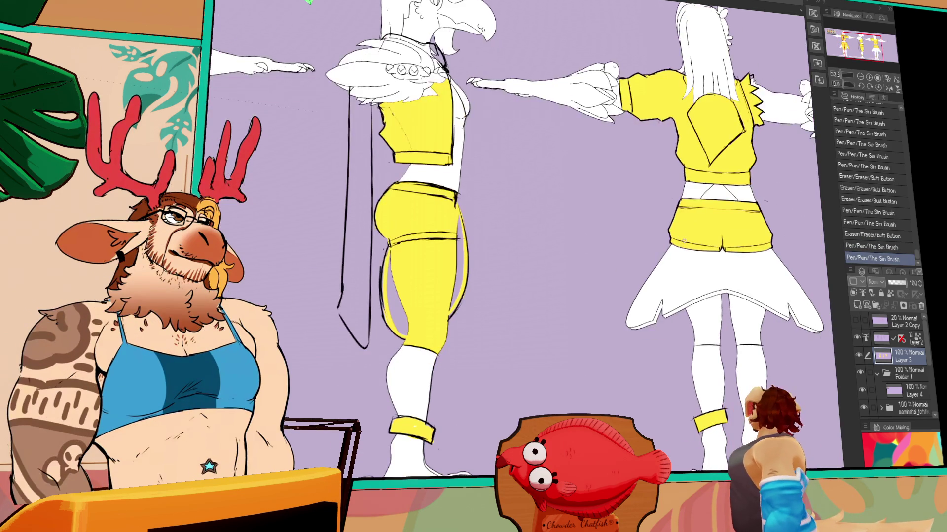
pyautogui.moveTo(810, 237)
pyautogui.mouseDown()
pyautogui.moveTo(789, 227)
pyautogui.moveTo(769, 237)
pyautogui.mouseUp()
pyautogui.click(666, 345)
pyautogui.click(710, 316)
pyautogui.hotkey('ctrl', 'z')
pyautogui.hotkey('ctrl', 'z')
pyautogui.click(666, 330)
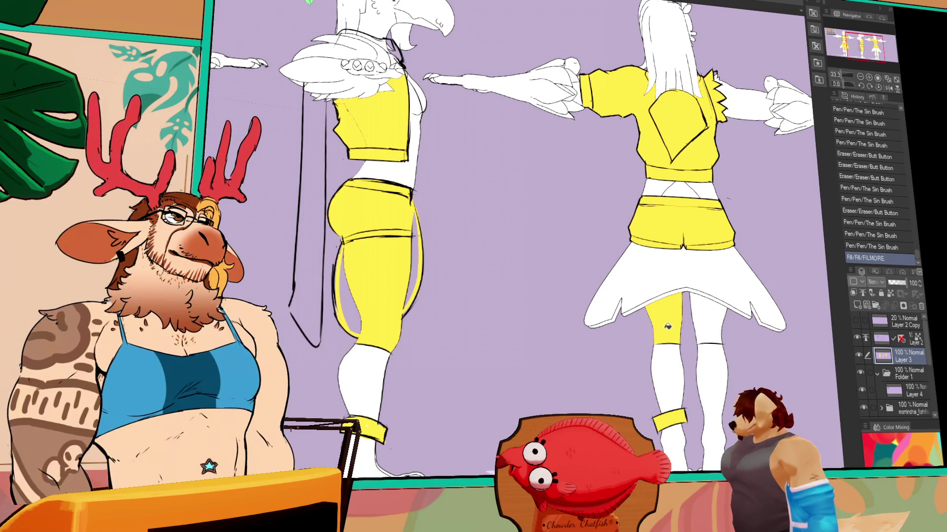
pyautogui.click(727, 310)
# Step: Fill the front view's scarf blue
pyautogui.moveTo(747, 292)
pyautogui.mouseDown()
pyautogui.moveTo(715, 355)
pyautogui.moveTo(687, 333)
pyautogui.moveTo(696, 307)
pyautogui.moveTo(917, 247)
pyautogui.mouseUp()
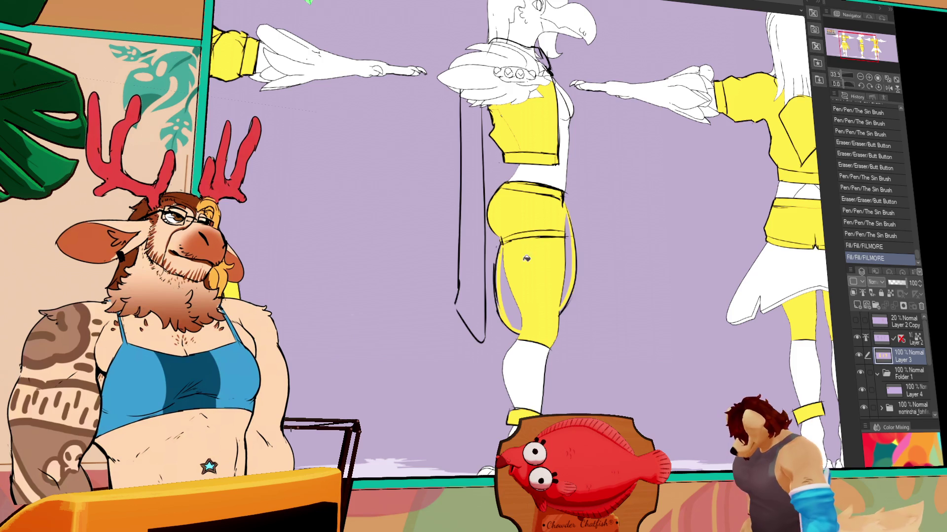
pyautogui.moveTo(602, 312)
pyautogui.mouseDown()
pyautogui.moveTo(731, 308)
pyautogui.moveTo(822, 436)
pyautogui.mouseUp()
pyautogui.click(365, 157)
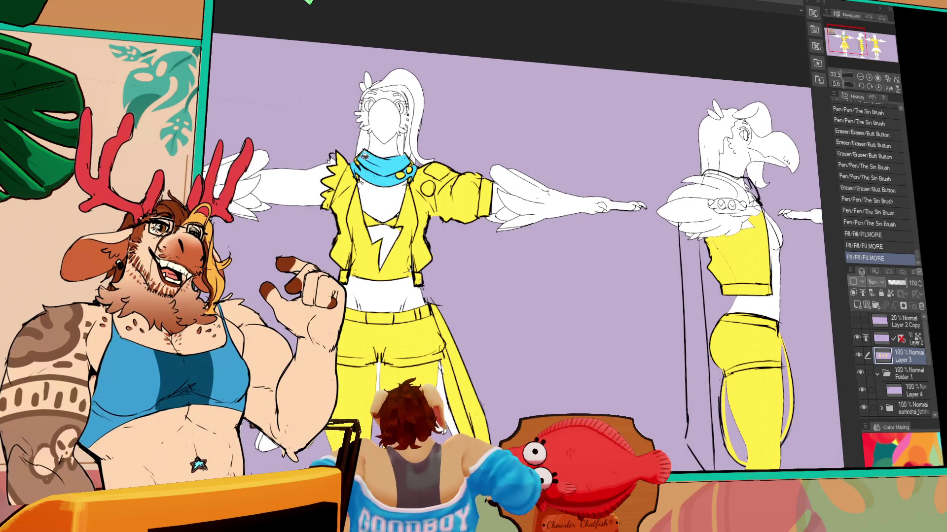
# Step: Touch up the scarf colouring and fill the side view's collar and small gaps
pyautogui.moveTo(646, 296); pyautogui.dragTo(651, 299)
pyautogui.moveTo(651, 299); pyautogui.dragTo(655, 302)
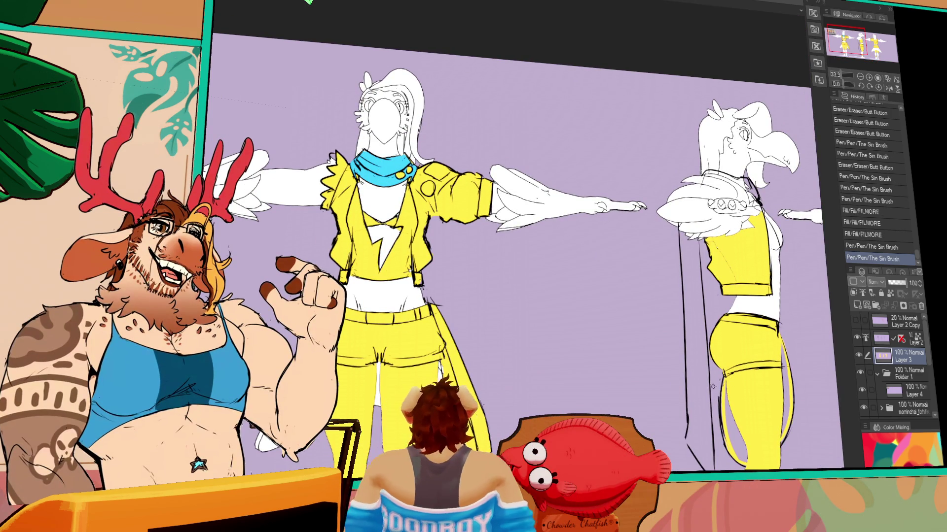
pyautogui.moveTo(725, 360); pyautogui.dragTo(685, 402)
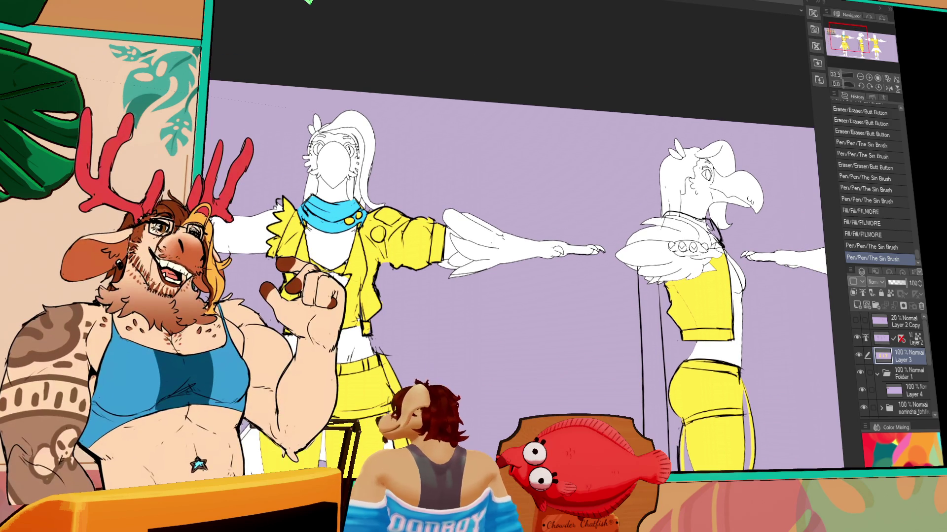
pyautogui.click(678, 212)
pyautogui.click(675, 208)
pyautogui.click(690, 258)
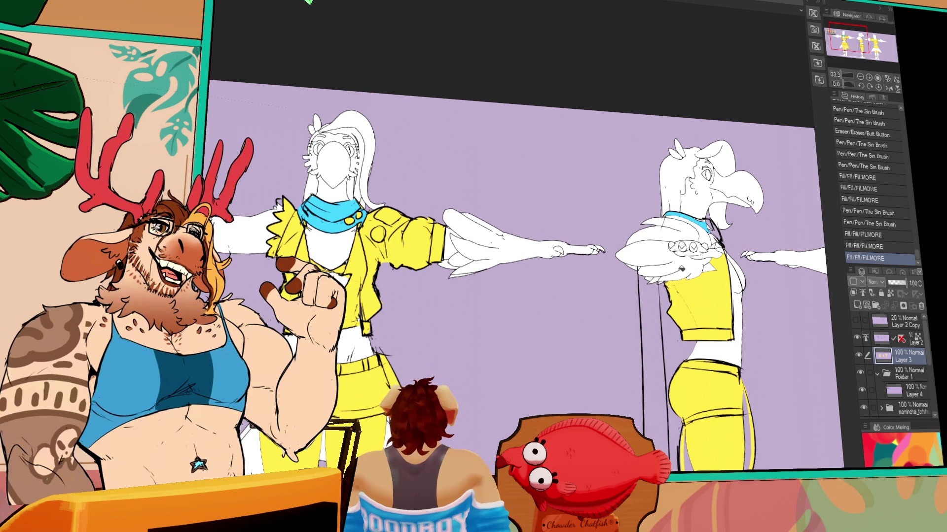
# Step: Fill the hanging scarf tail cyan, undoing an accidental background fill, and tidy the collar linework
pyautogui.click(679, 351)
pyautogui.hotkey('ctrl', 'z')
pyautogui.scroll(-2, 644, 430)
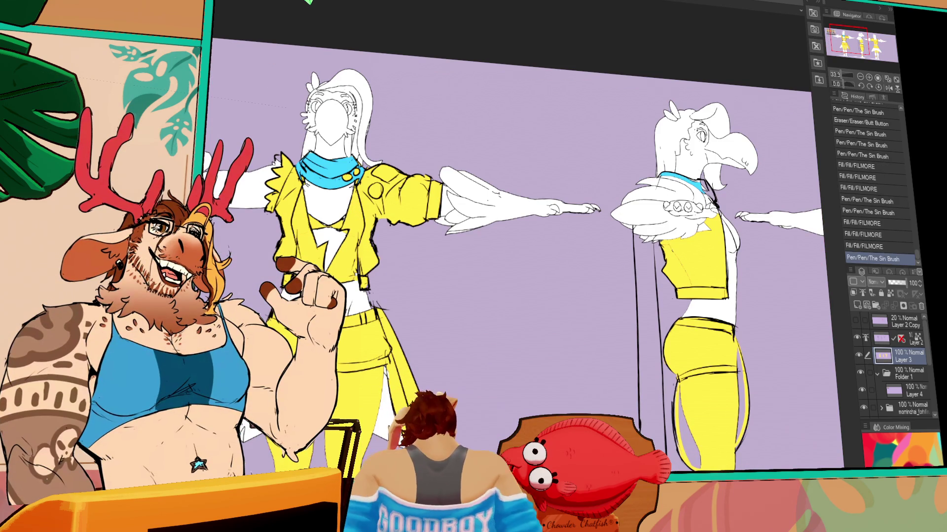
pyautogui.click(644, 345)
pyautogui.scroll(1, 705, 349)
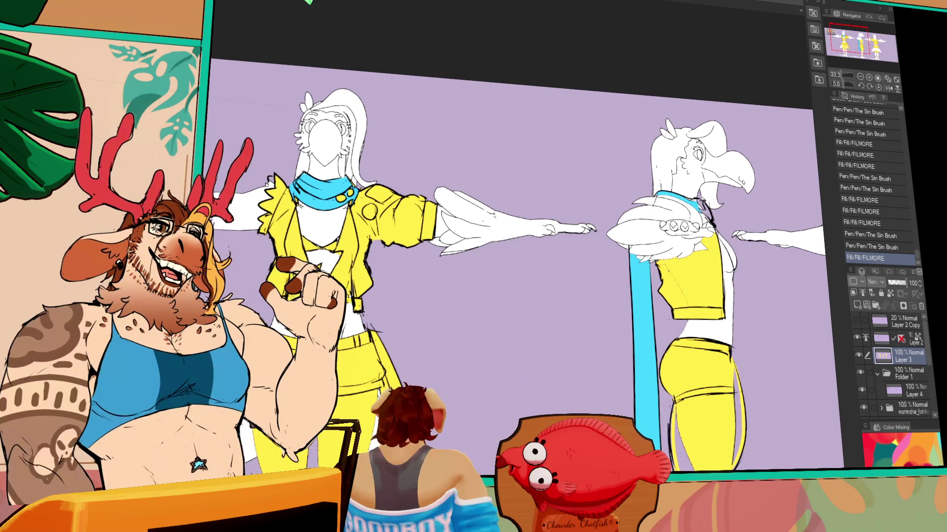
pyautogui.moveTo(699, 216); pyautogui.dragTo(710, 223)
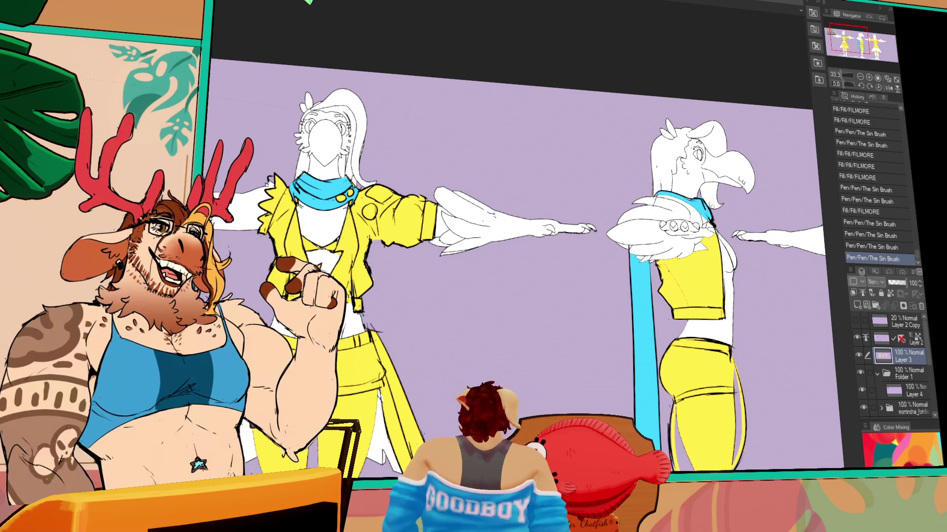
pyautogui.scroll(-2, 513, 251)
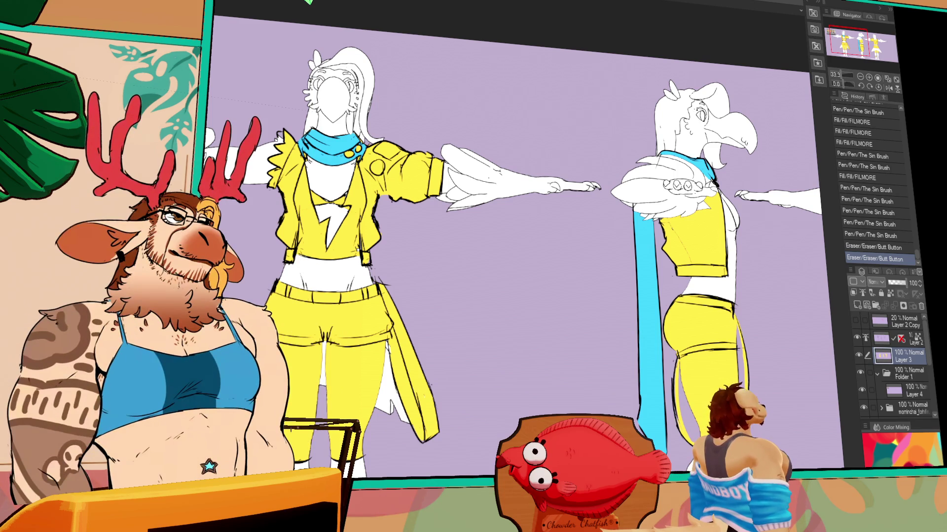
# Step: Make Layer 2, then Layer 3, the active layer and recentre the view on the figures
pyautogui.moveTo(493, 247); pyautogui.dragTo(574, 236)
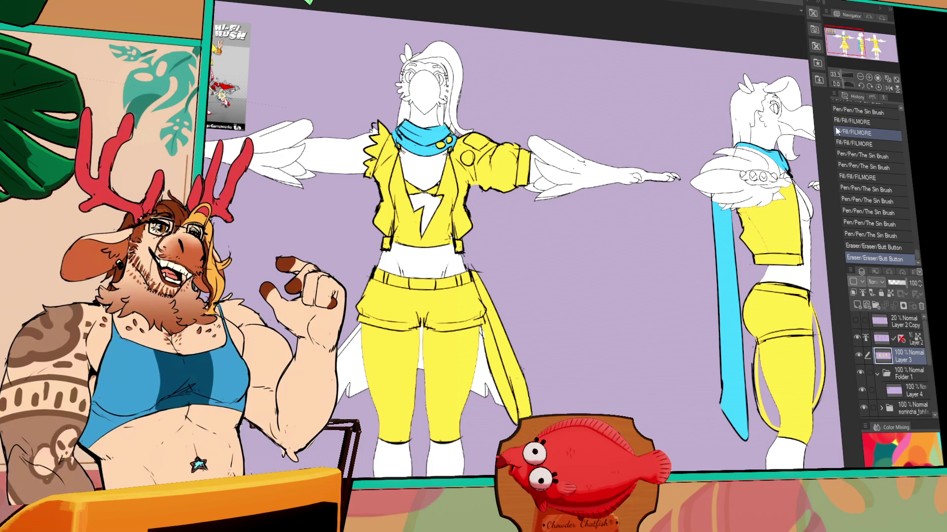
pyautogui.moveTo(689, 352); pyautogui.dragTo(709, 375)
pyautogui.click(907, 342)
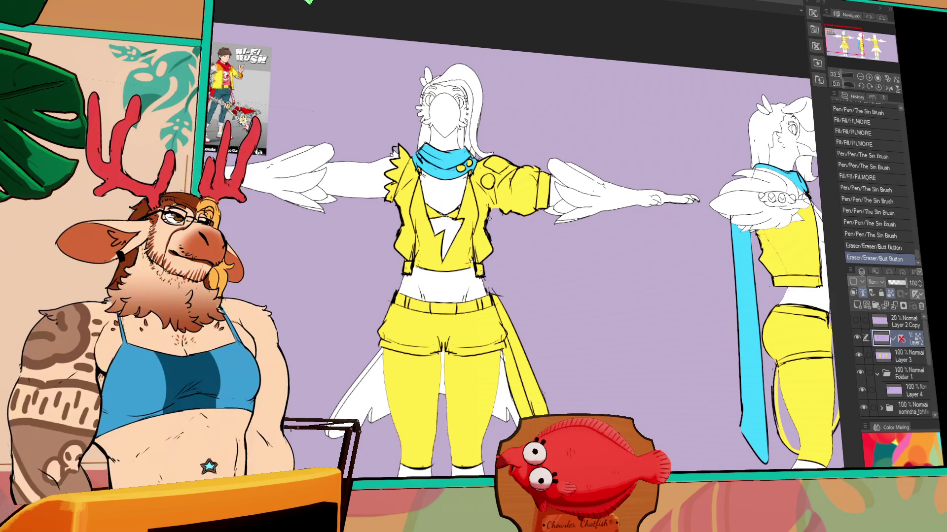
pyautogui.click(915, 357)
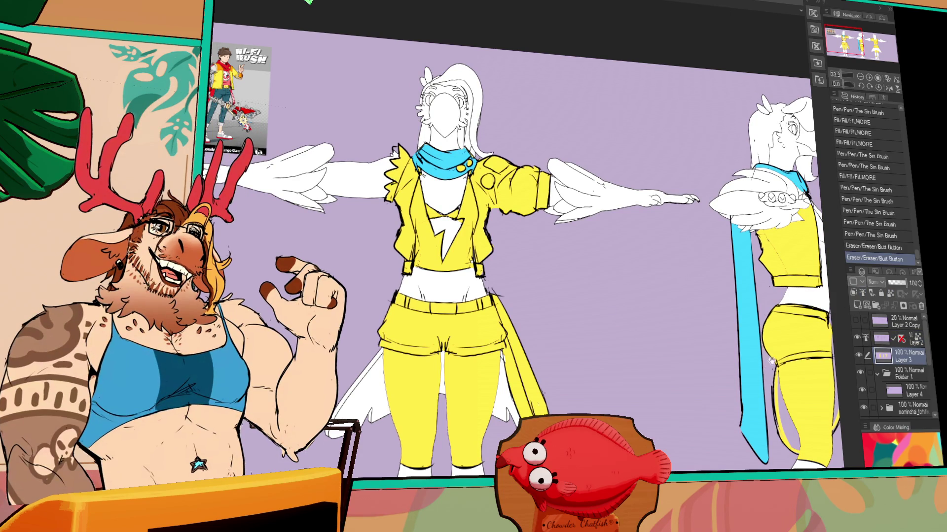
pyautogui.moveTo(521, 262); pyautogui.dragTo(480, 266)
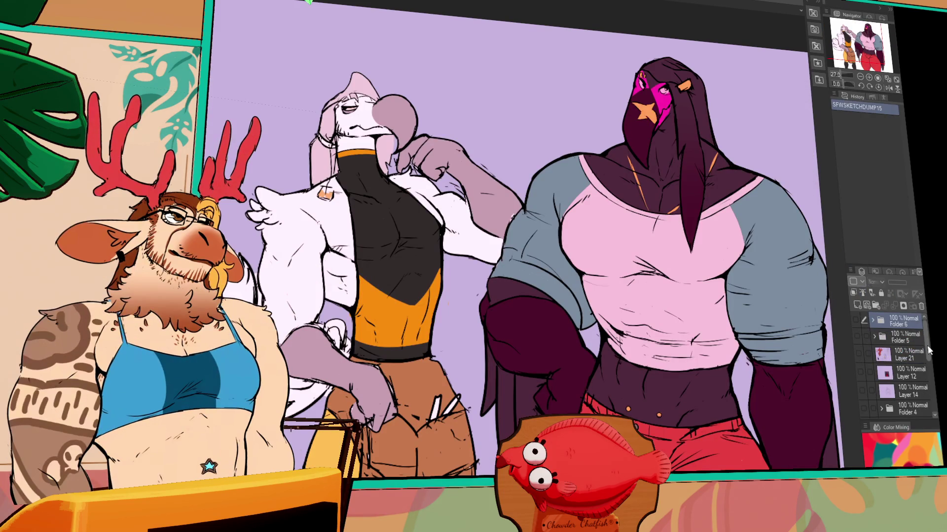
pyautogui.scroll(-3, 912, 365)
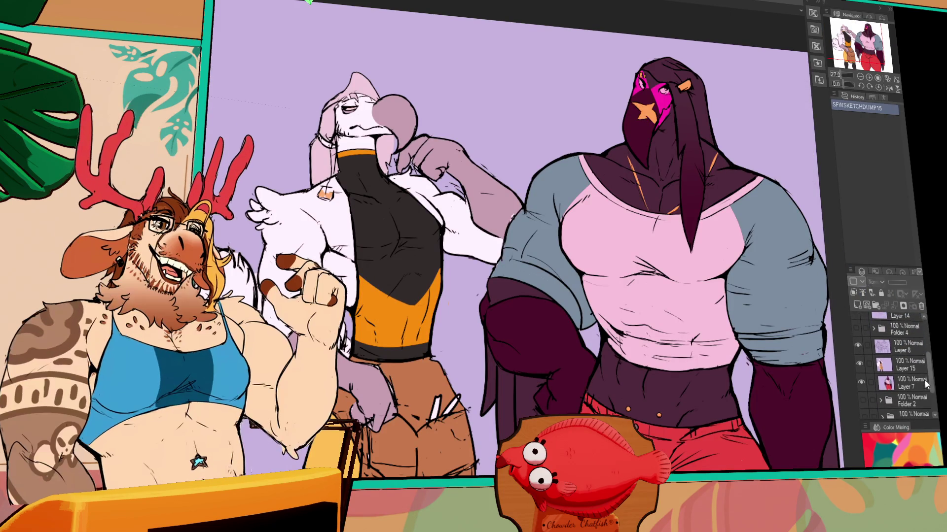
# Step: Reveal the Folder 4 artwork and pan and zoom across its sketches, including the orca figure
pyautogui.click(855, 330)
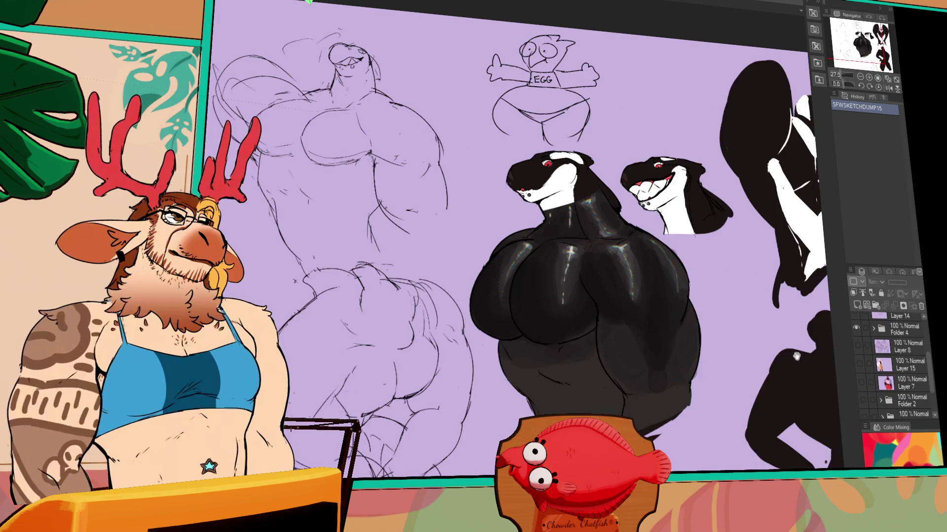
pyautogui.moveTo(784, 391); pyautogui.dragTo(694, 383)
pyautogui.click(869, 78)
pyautogui.moveTo(489, 405)
pyautogui.mouseDown()
pyautogui.moveTo(489, 419)
pyautogui.moveTo(682, 296)
pyautogui.moveTo(745, 316)
pyautogui.moveTo(747, 456)
pyautogui.moveTo(762, 473)
pyautogui.mouseUp()
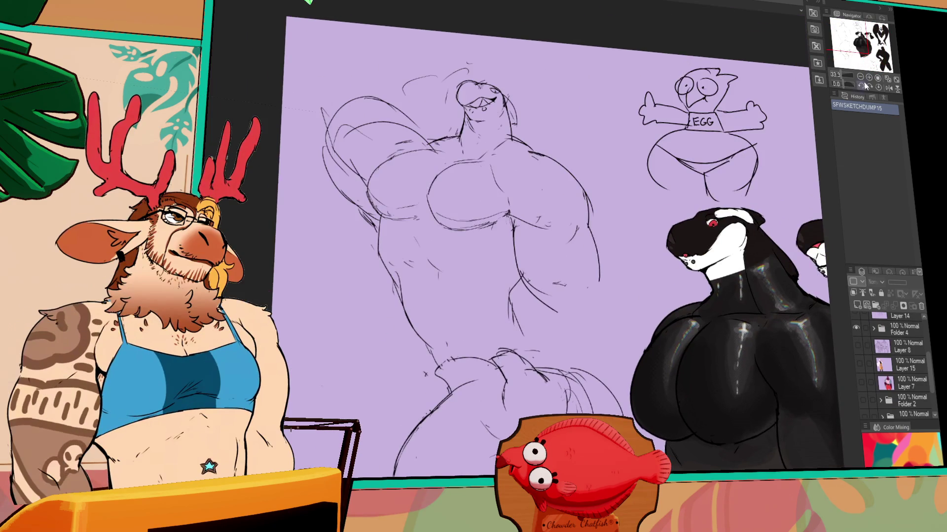
pyautogui.scroll(2, 762, 255)
pyautogui.moveTo(870, 35)
pyautogui.mouseDown()
pyautogui.moveTo(881, 34)
pyautogui.moveTo(883, 51)
pyautogui.moveTo(860, 45)
pyautogui.mouseUp()
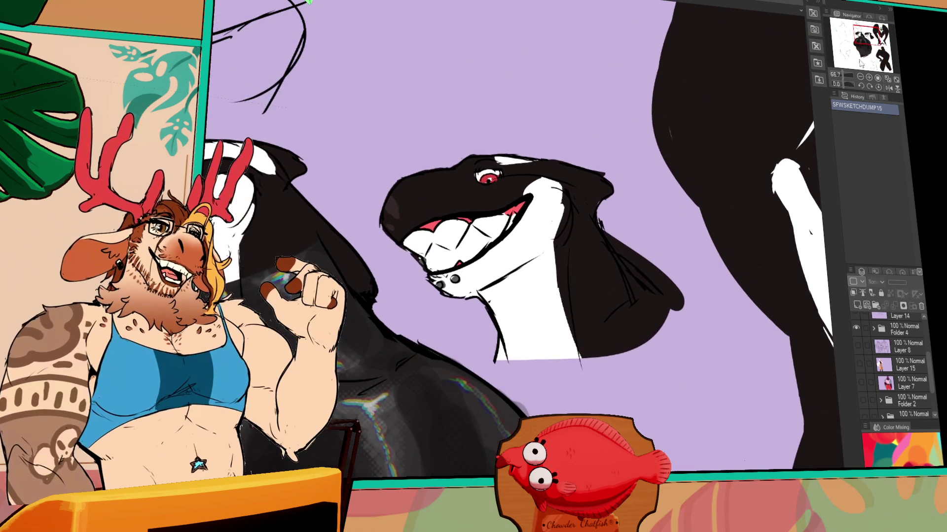
pyautogui.scroll(3, 913, 355)
# Step: Swap to the Folder 5 sketch and look over the pink figure, feet, hands and spotted figure
pyautogui.click(863, 407)
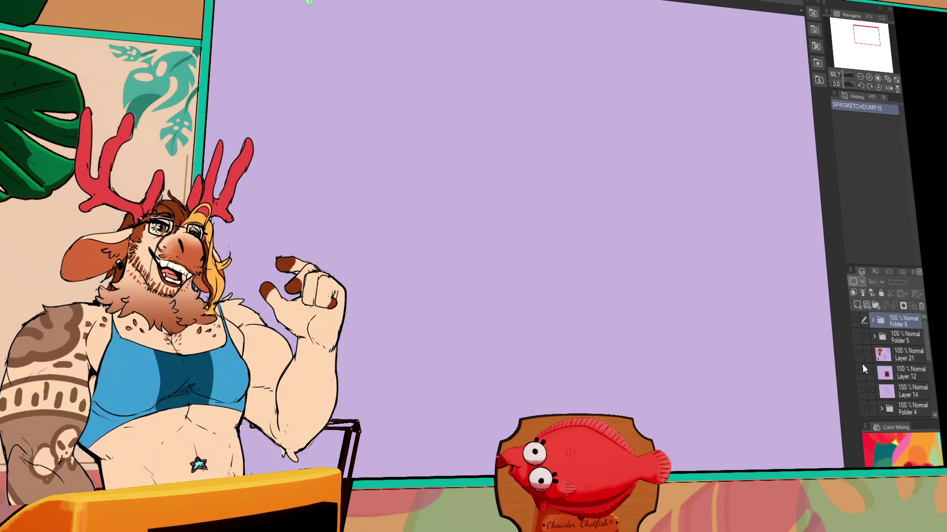
pyautogui.click(856, 336)
pyautogui.moveTo(828, 138)
pyautogui.mouseDown()
pyautogui.moveTo(831, 350)
pyautogui.moveTo(741, 392)
pyautogui.moveTo(773, 458)
pyautogui.mouseUp()
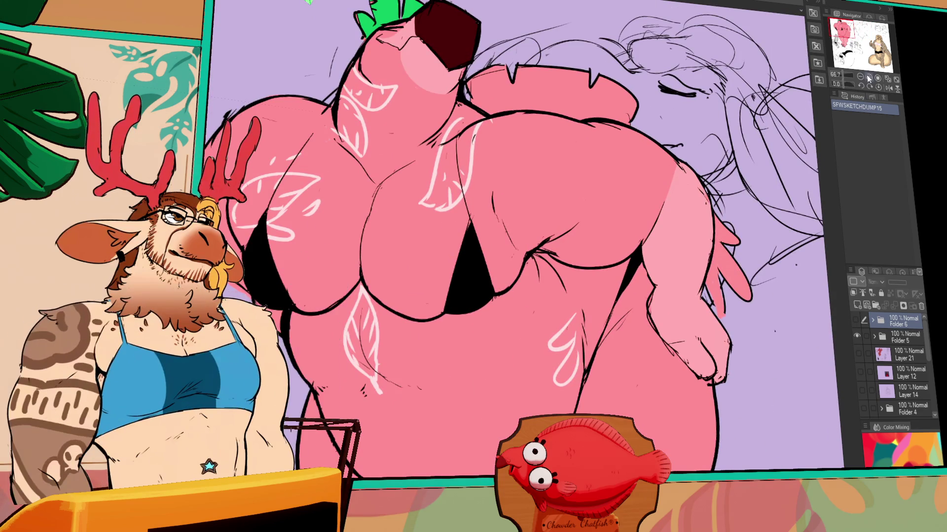
pyautogui.scroll(-1, 790, 314)
pyautogui.moveTo(690, 527); pyautogui.dragTo(781, 339)
pyautogui.moveTo(739, 469)
pyautogui.mouseDown()
pyautogui.moveTo(648, 106)
pyautogui.moveTo(542, 105)
pyautogui.moveTo(322, 160)
pyautogui.mouseUp()
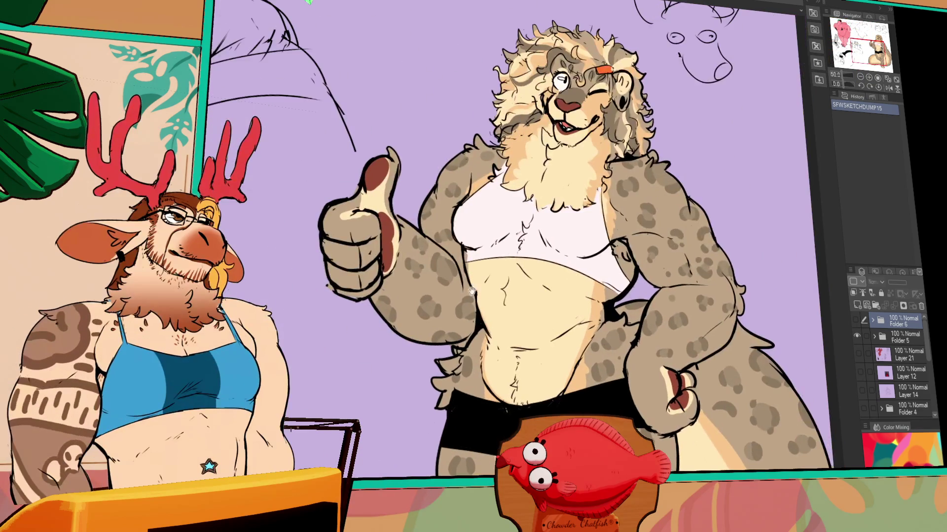
# Step: View the Folder 6 characters zoomed in, then cycle past the caribou artwork to the turnaround sheet
pyautogui.click(861, 335)
pyautogui.click(856, 321)
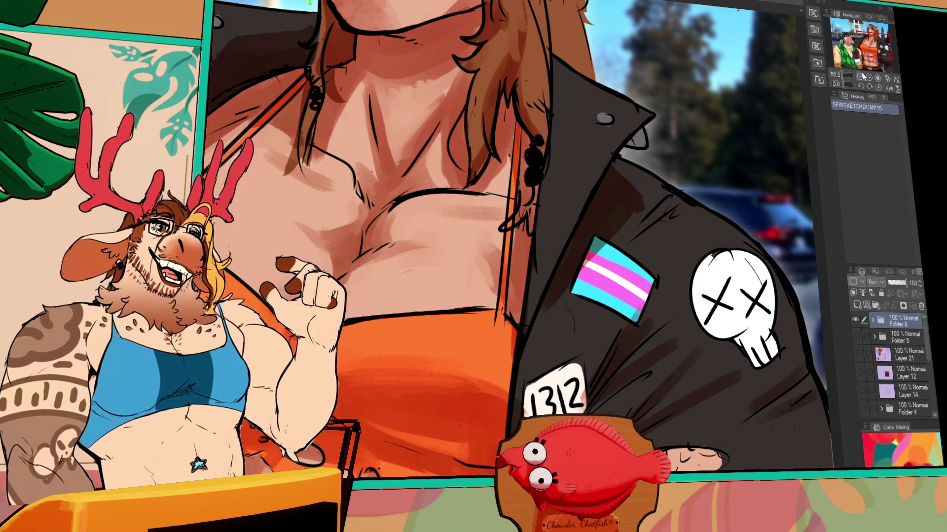
pyautogui.scroll(-4, 616, 207)
pyautogui.click(869, 78)
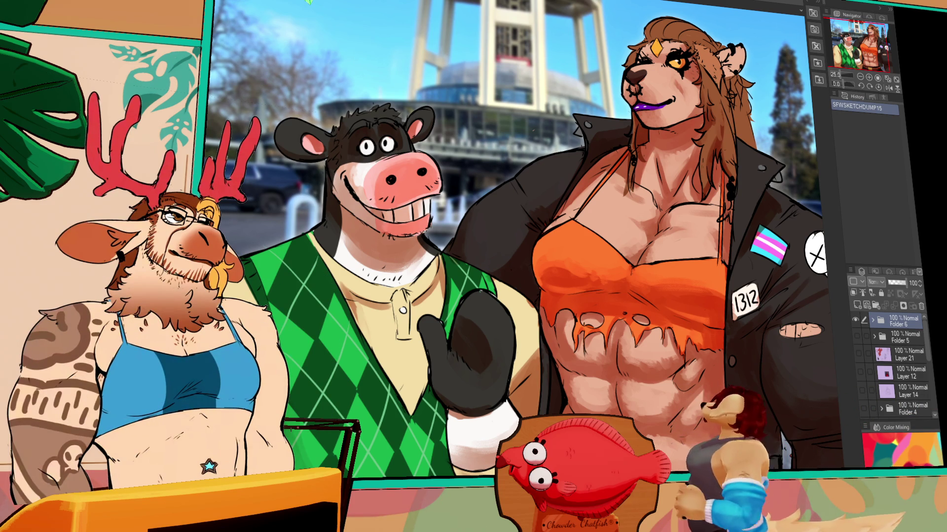
pyautogui.hotkey('ctrl', 'Tab')
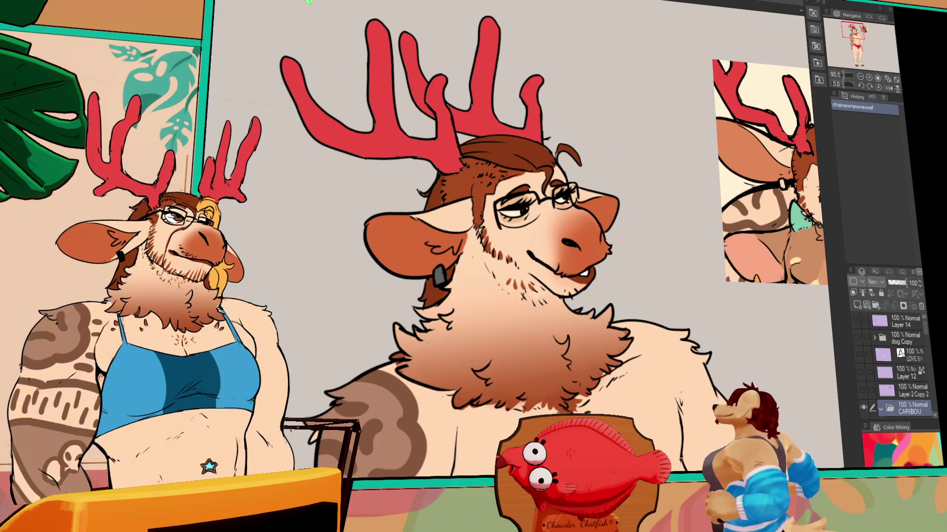
pyautogui.hotkey('ctrl', 'Tab')
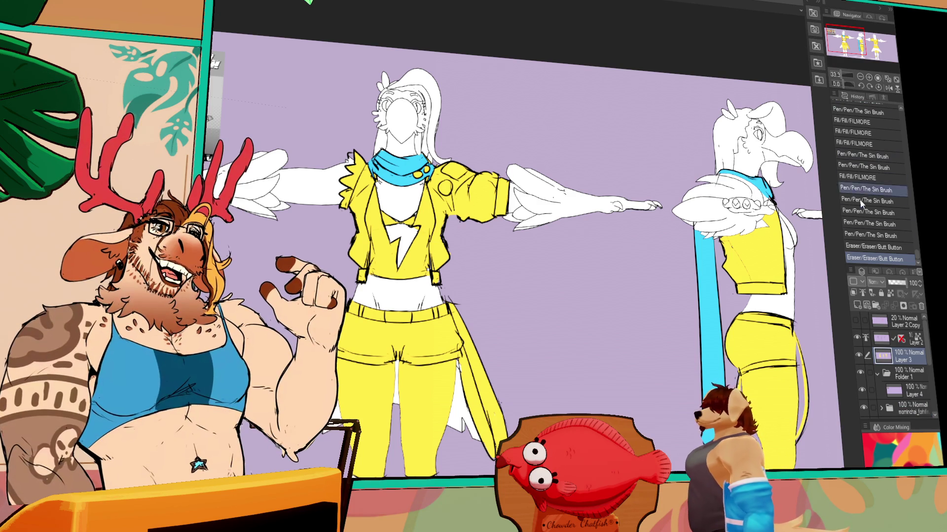
pyautogui.click(916, 345)
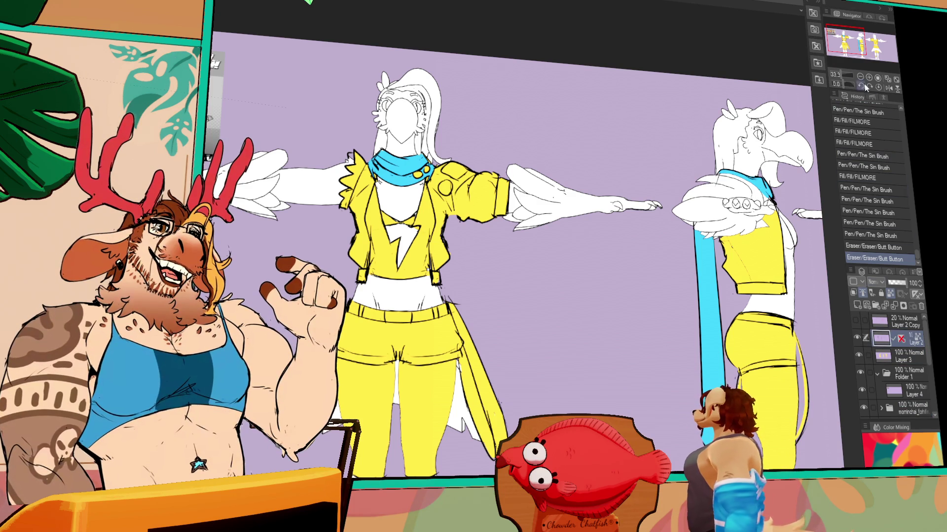
pyautogui.click(869, 78)
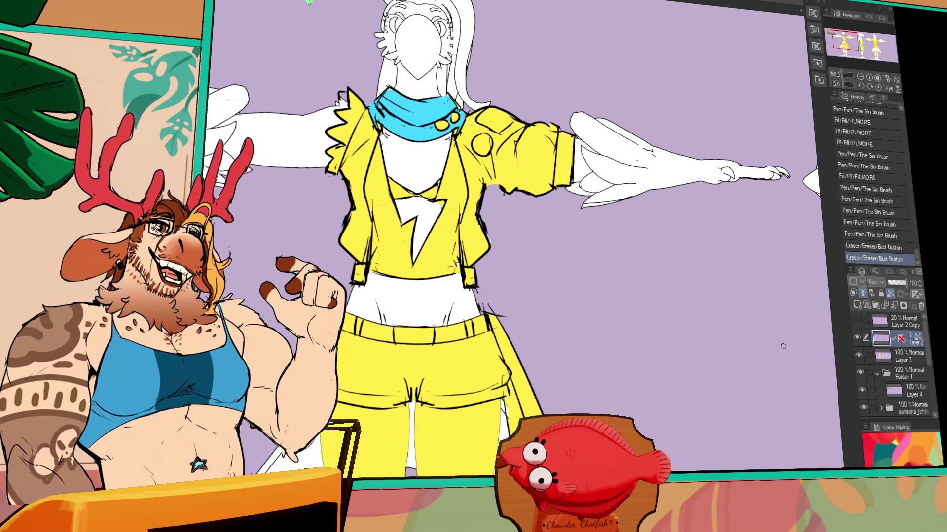
pyautogui.moveTo(700, 257)
pyautogui.mouseDown()
pyautogui.moveTo(768, 227)
pyautogui.moveTo(736, 217)
pyautogui.mouseUp()
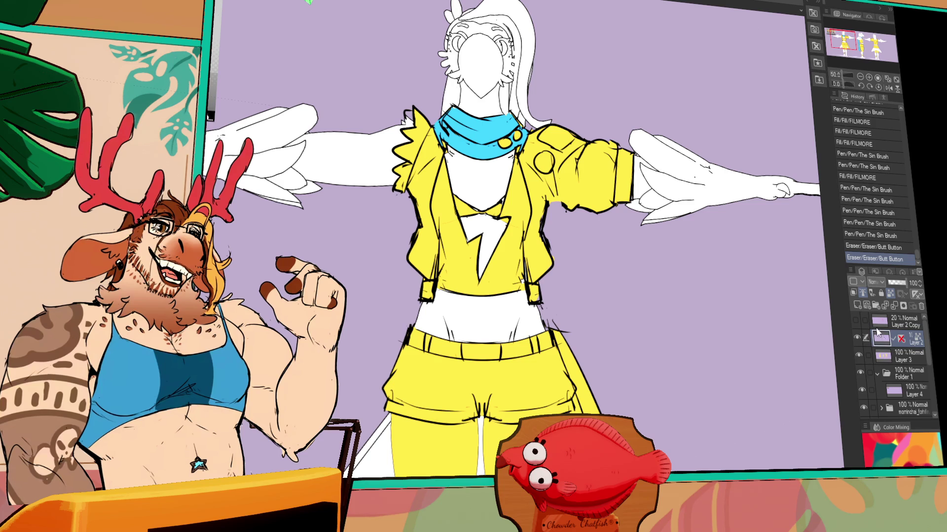
pyautogui.moveTo(710, 380); pyautogui.dragTo(623, 402)
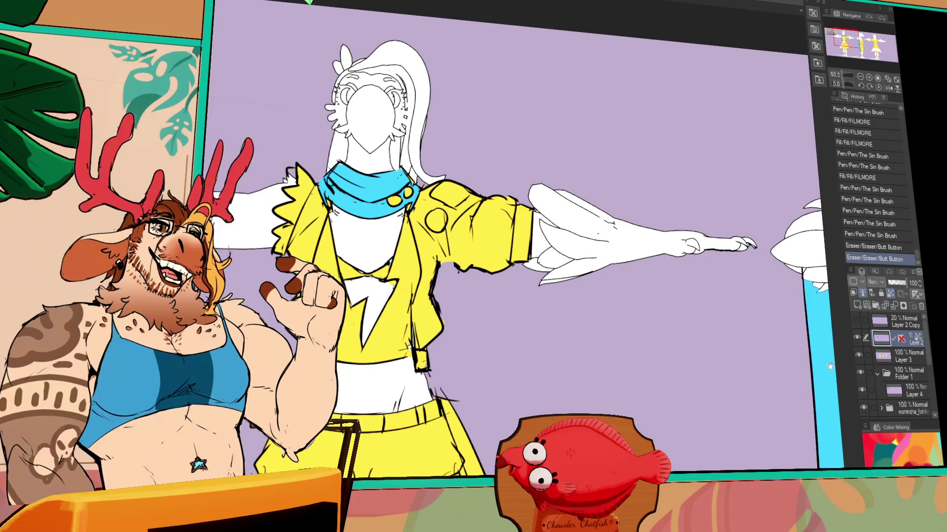
pyautogui.moveTo(795, 338); pyautogui.dragTo(743, 404)
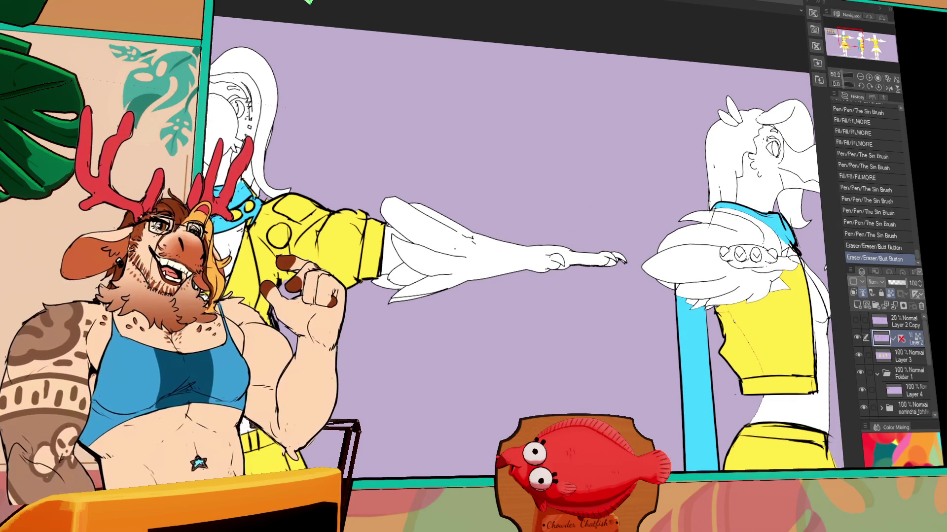
pyautogui.moveTo(607, 369)
pyautogui.mouseDown()
pyautogui.moveTo(539, 250)
pyautogui.moveTo(527, 203)
pyautogui.mouseUp()
pyautogui.click(520, 114)
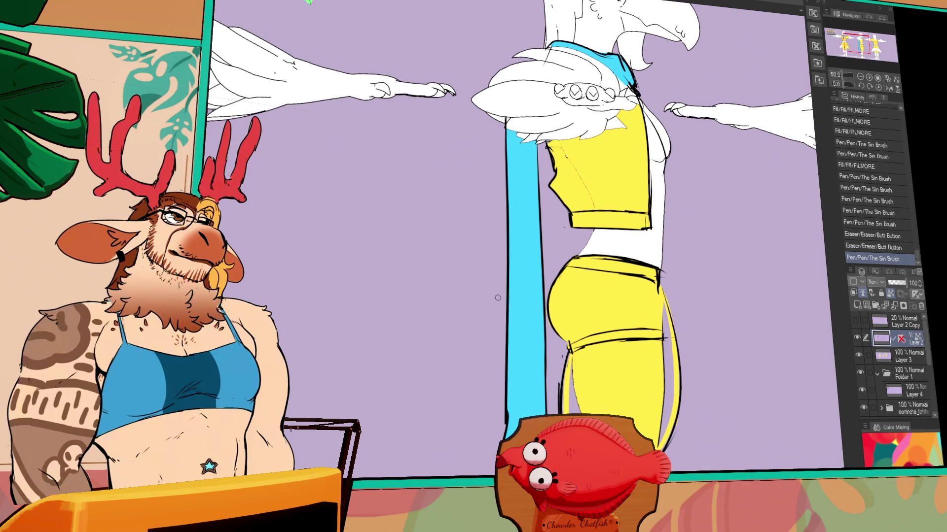
pyautogui.hotkey('ctrl', 'z')
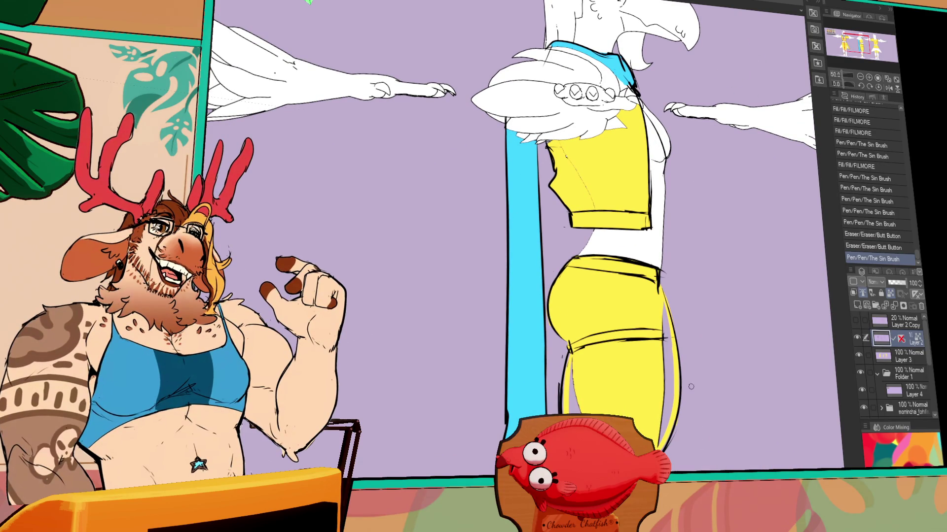
# Step: Paint a vertical pink stripe down the cyan scarf tail on Layer 3
pyautogui.hotkey('alt', '[')
pyautogui.click(522, 167)
pyautogui.press('p')
pyautogui.moveTo(524, 143); pyautogui.dragTo(536, 394)
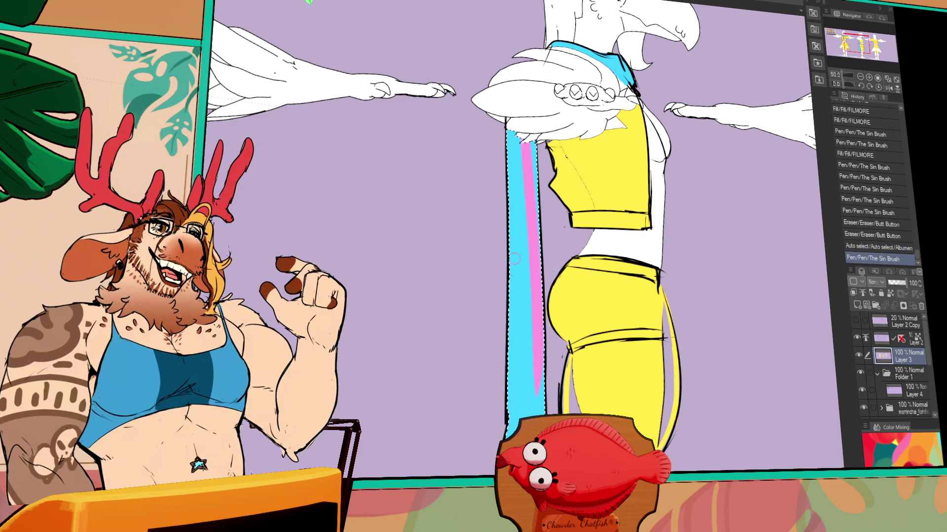
pyautogui.hotkey('ctrl', 'z')
pyautogui.moveTo(515, 129); pyautogui.dragTo(523, 414)
pyautogui.moveTo(513, 168); pyautogui.dragTo(526, 242)
pyautogui.scroll(-1, 527, 296)
pyautogui.moveTo(527, 349); pyautogui.dragTo(528, 223)
pyautogui.hotkey('ctrl', 'z')
pyautogui.hotkey('ctrl', 'z')
pyautogui.moveTo(530, 286); pyautogui.dragTo(527, 135)
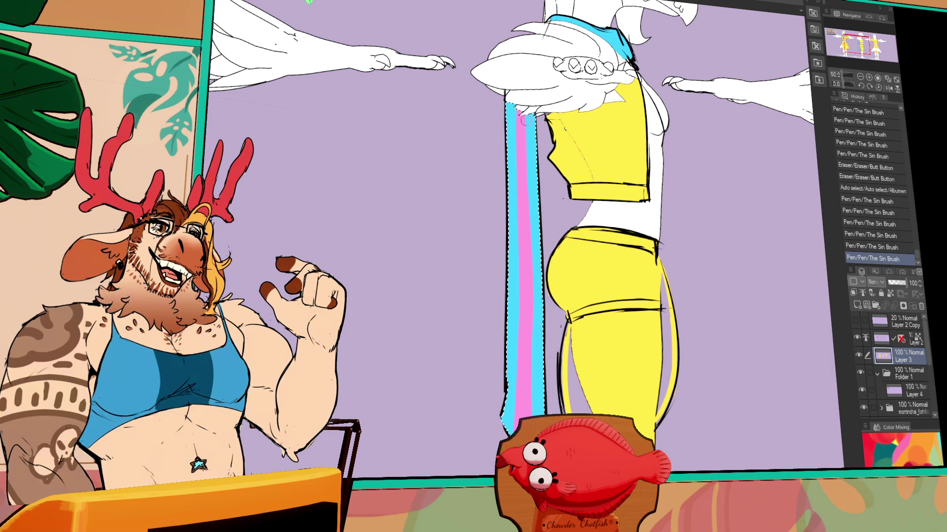
# Step: Add a white stripe down the middle of the pink stripe to the tail's end
pyautogui.moveTo(525, 227); pyautogui.dragTo(563, 185)
pyautogui.moveTo(565, 375); pyautogui.dragTo(562, 291)
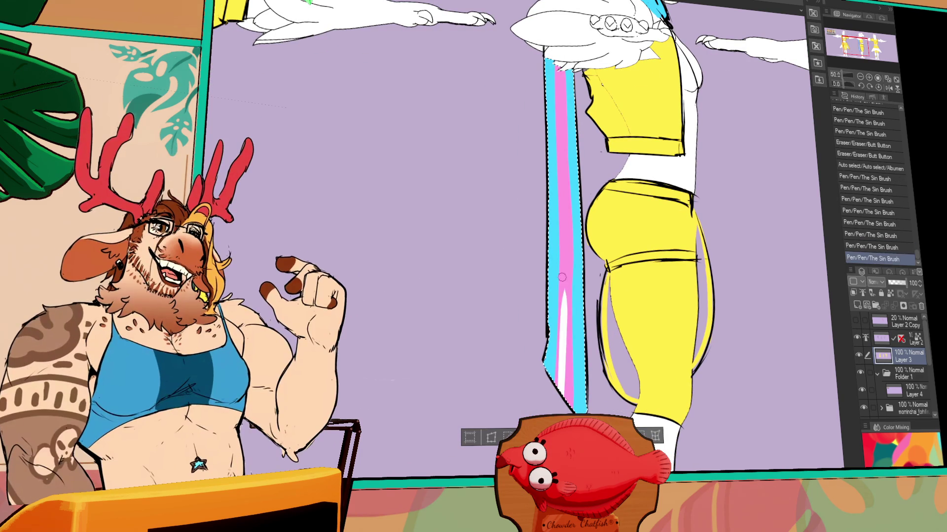
pyautogui.hotkey('ctrl', 'z')
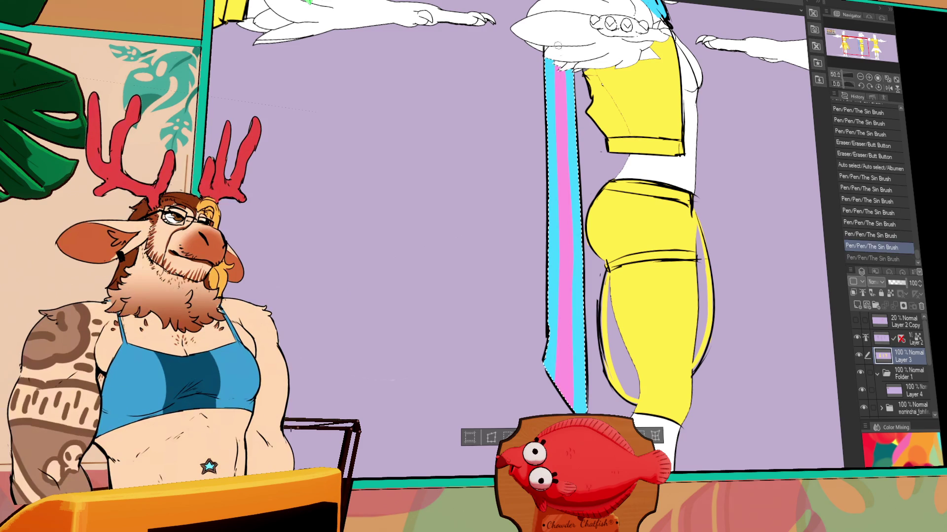
pyautogui.moveTo(557, 64); pyautogui.dragTo(563, 143)
pyautogui.hotkey('ctrl', 'z')
pyautogui.hotkey('ctrl', 'z')
pyautogui.moveTo(558, 63); pyautogui.dragTo(563, 213)
pyautogui.moveTo(563, 162); pyautogui.dragTo(564, 290)
pyautogui.moveTo(564, 200); pyautogui.dragTo(567, 384)
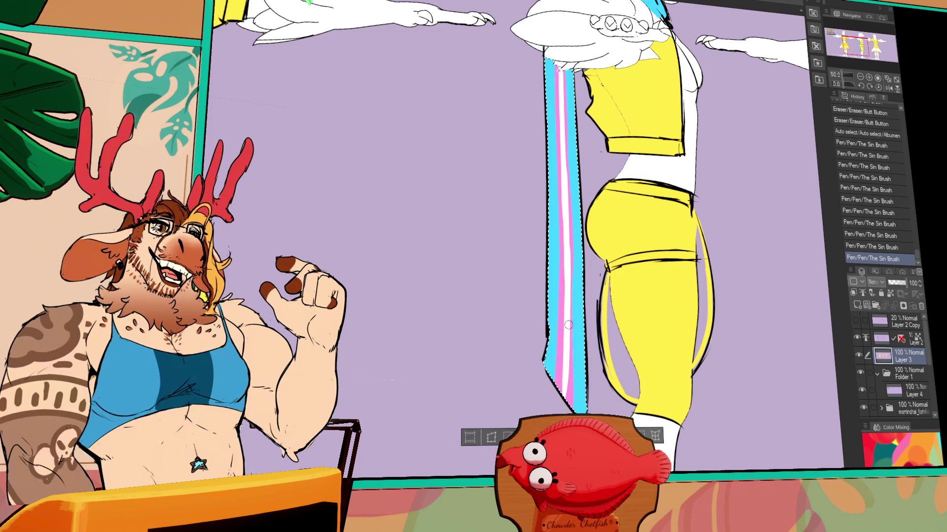
# Step: Pan across the side-view figure until the back-view figure is centred
pyautogui.moveTo(590, 317); pyautogui.dragTo(559, 460)
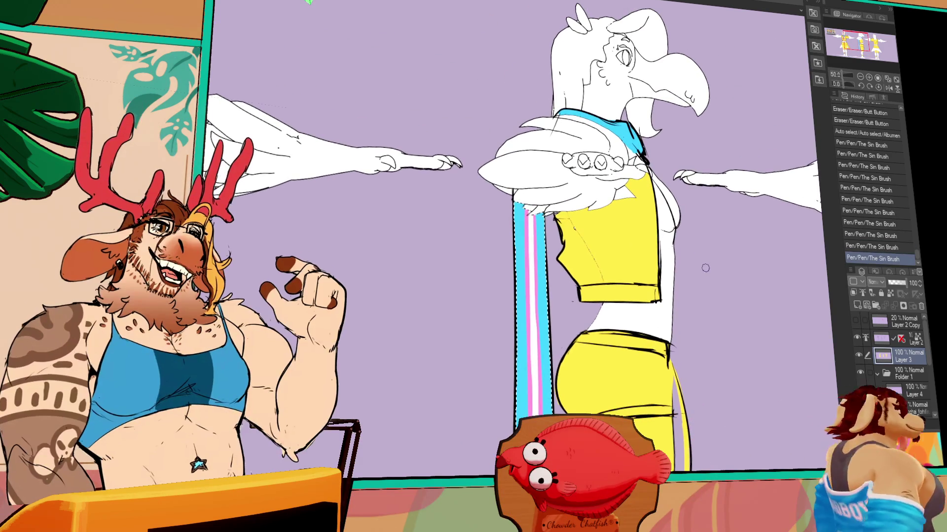
pyautogui.moveTo(784, 238); pyautogui.dragTo(746, 250)
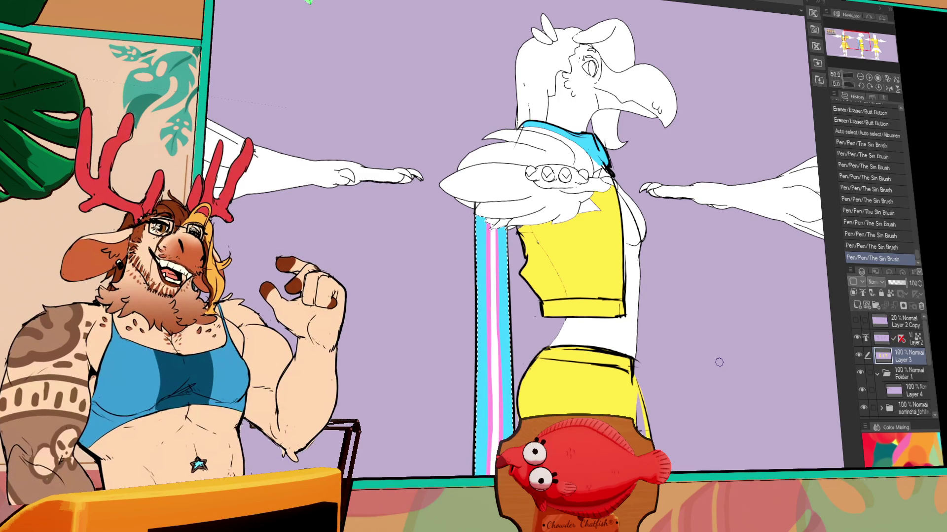
pyautogui.moveTo(770, 422); pyautogui.dragTo(786, 456)
pyautogui.hscroll(2, 785, 456)
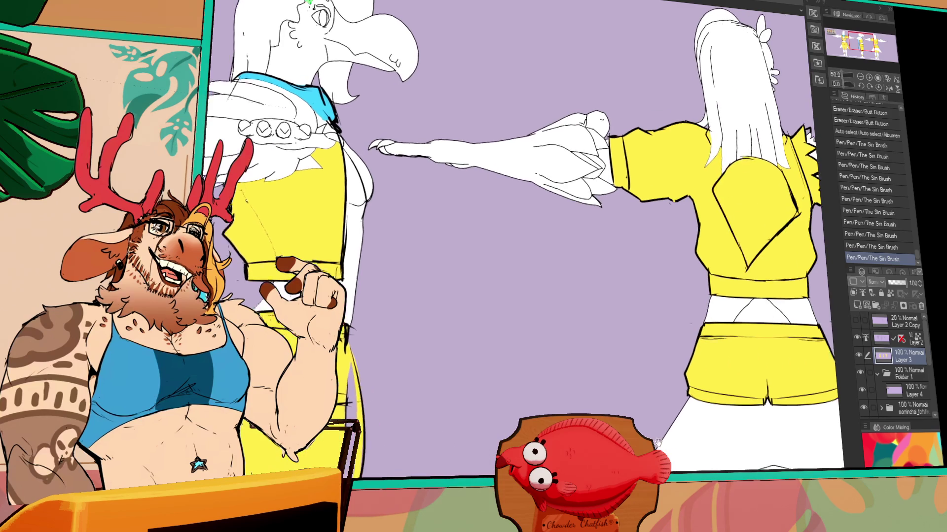
pyautogui.hscroll(6, 769, 444)
pyautogui.moveTo(750, 317); pyautogui.dragTo(716, 335)
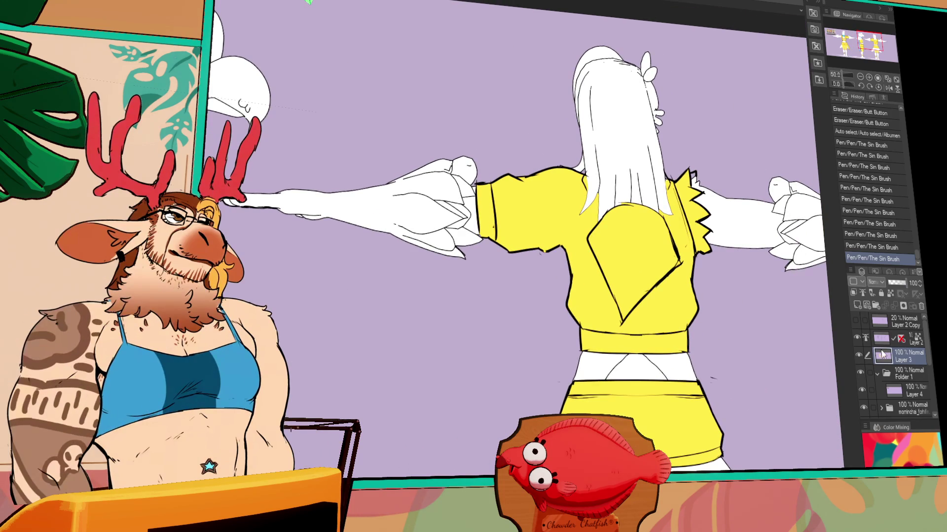
# Step: Auto-select the back view's hair with Layer 3 hidden and delete the spilled yellow inside it
pyautogui.click(860, 355)
pyautogui.click(638, 262)
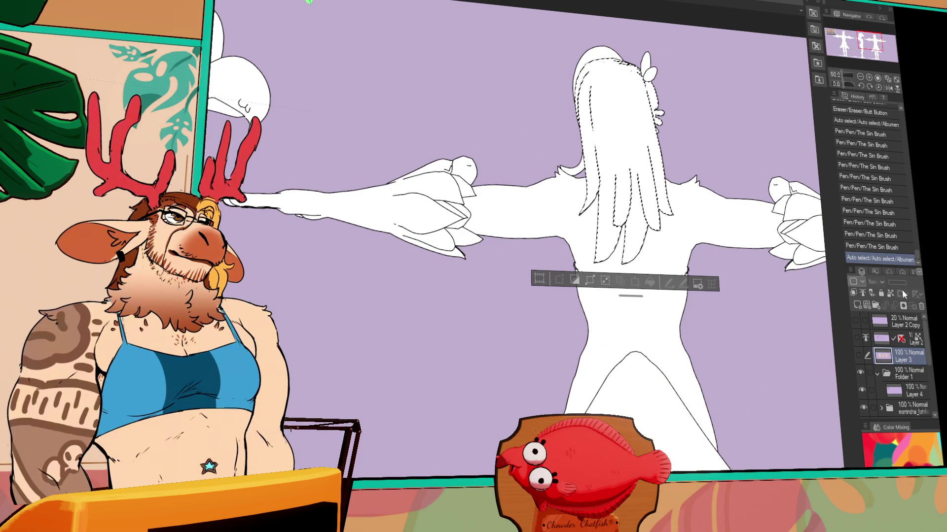
pyautogui.click(858, 355)
pyautogui.press('Delete')
pyautogui.press('Delete')
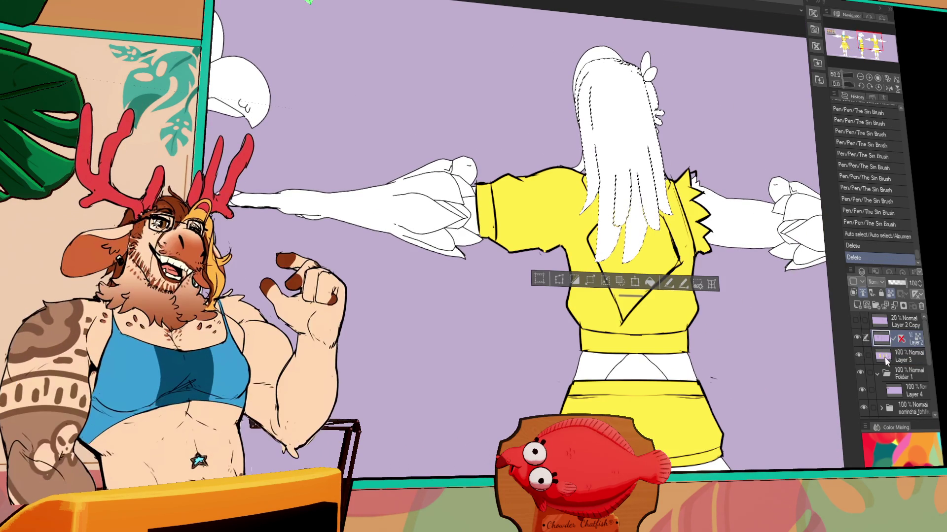
pyautogui.hotkey('ctrl', 'd')
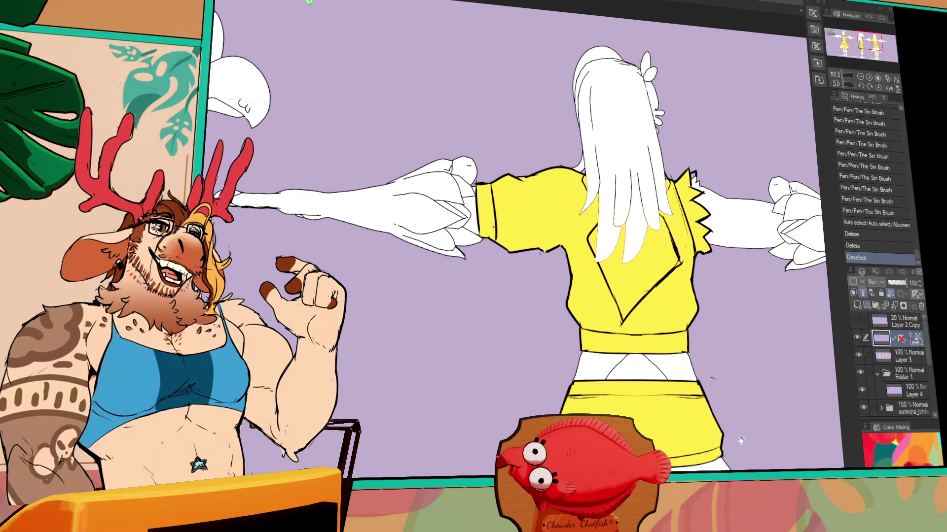
# Step: Pan down past the back view's shorts and legs toward the front figure
pyautogui.scroll(-5, 740, 437)
pyautogui.moveTo(721, 431); pyautogui.dragTo(782, 375)
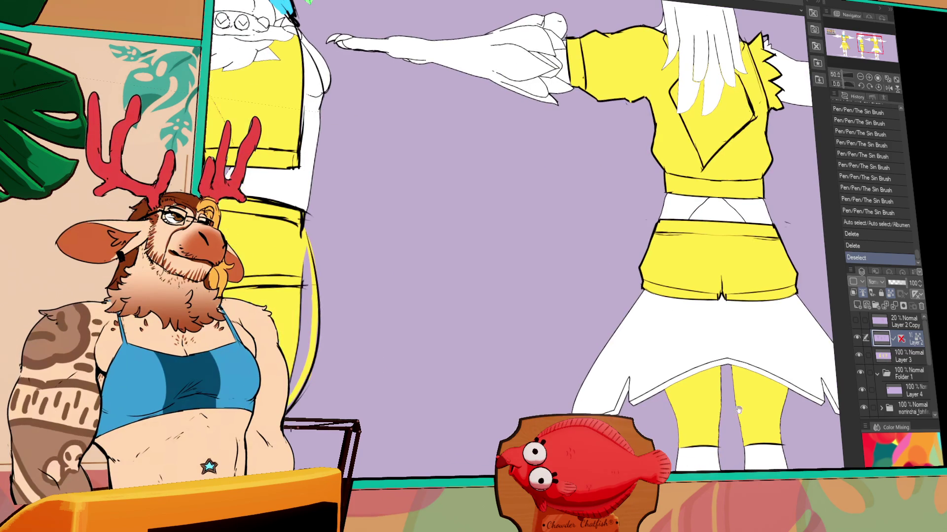
pyautogui.moveTo(764, 416); pyautogui.dragTo(744, 413)
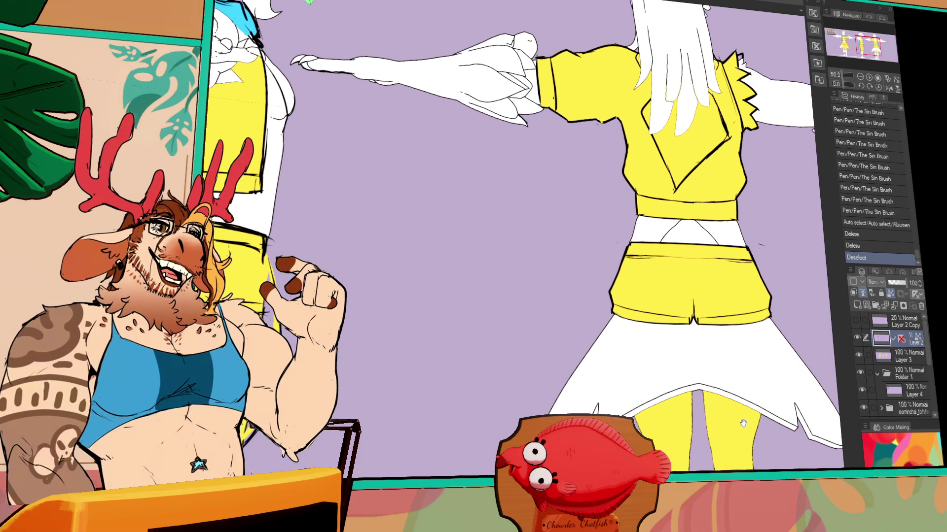
pyautogui.moveTo(672, 457)
pyautogui.mouseDown()
pyautogui.moveTo(691, 462)
pyautogui.moveTo(718, 403)
pyautogui.moveTo(698, 444)
pyautogui.moveTo(763, 458)
pyautogui.moveTo(814, 436)
pyautogui.mouseUp()
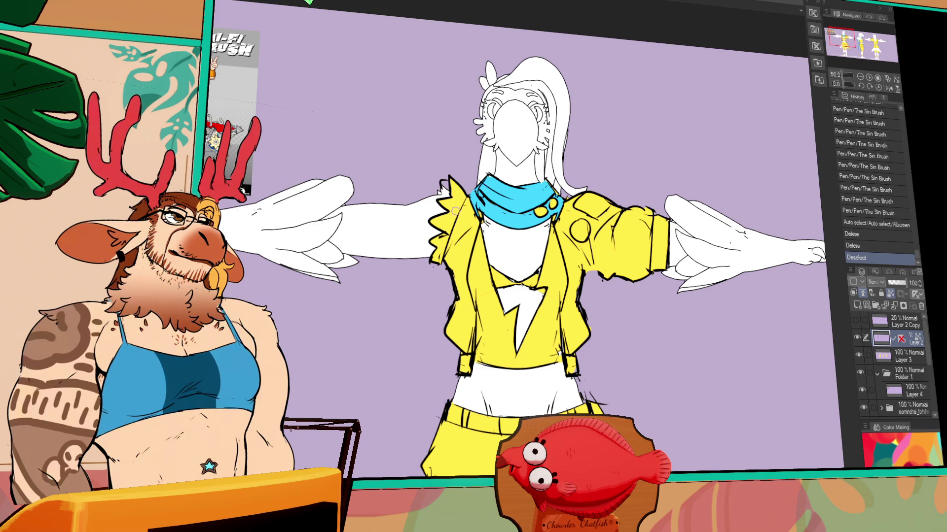
# Step: Select the front jacket areas and paint the shoulder patch cyan
pyautogui.click(470, 218)
pyautogui.moveTo(456, 221); pyautogui.dragTo(451, 229)
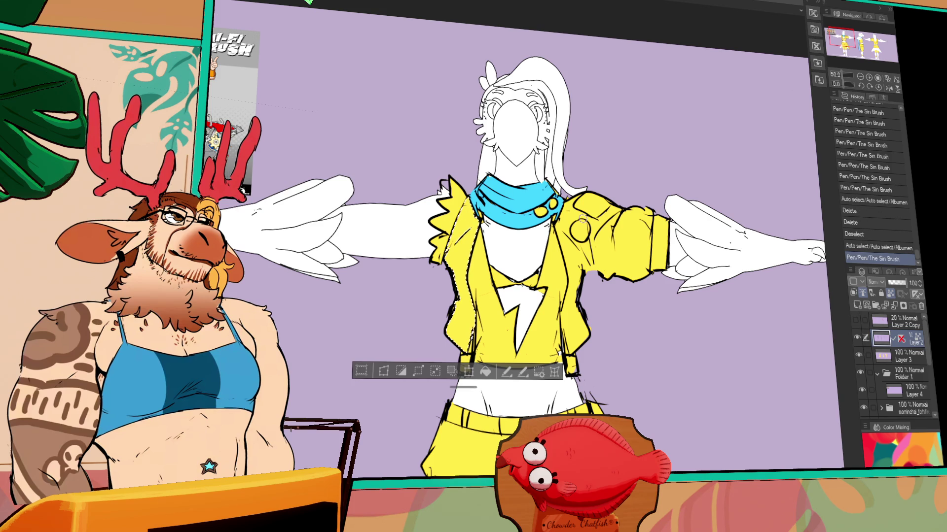
pyautogui.hotkey('ctrl', 'd')
pyautogui.click(572, 231)
pyautogui.moveTo(567, 229)
pyautogui.mouseDown()
pyautogui.moveTo(574, 246)
pyautogui.moveTo(558, 236)
pyautogui.moveTo(591, 229)
pyautogui.moveTo(604, 205)
pyautogui.mouseUp()
pyautogui.click(902, 356)
pyautogui.hotkey('ctrl', 'z')
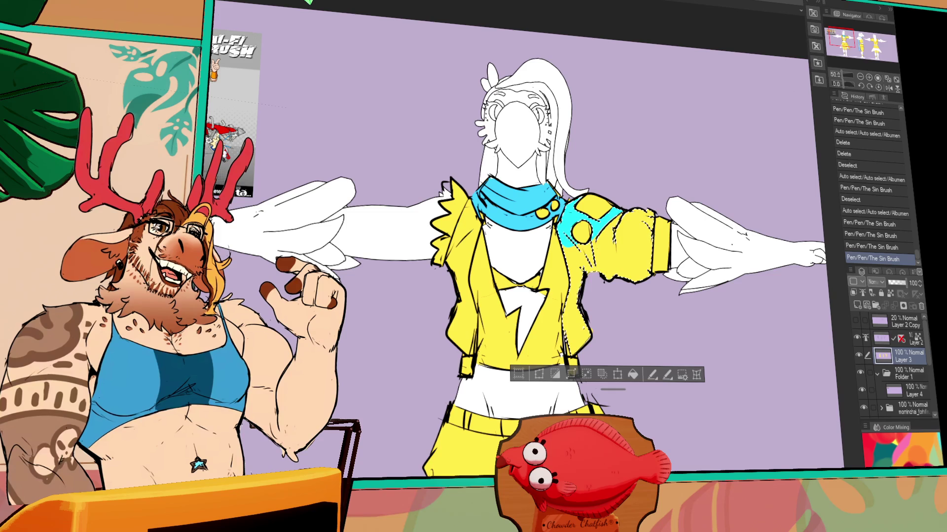
# Step: Select the front figure's silhouette from the fill layer and add new raster Layer 5
pyautogui.scroll(-5, 924, 375)
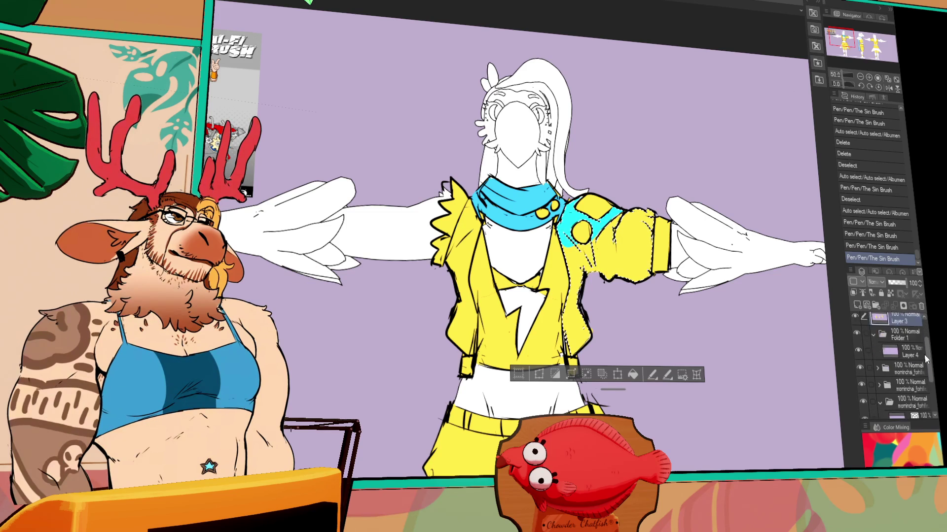
pyautogui.click(893, 374)
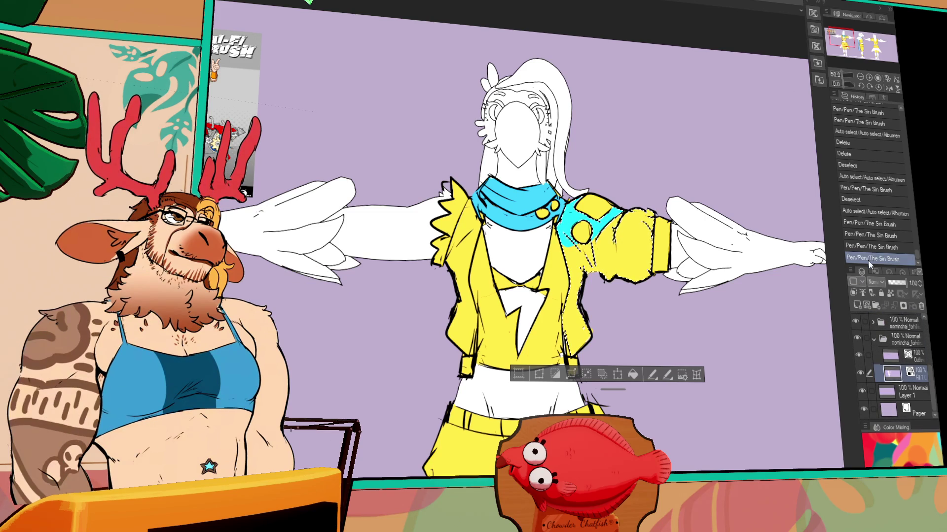
pyautogui.hotkey('ctrl', 'd')
pyautogui.moveTo(844, 349); pyautogui.dragTo(752, 315)
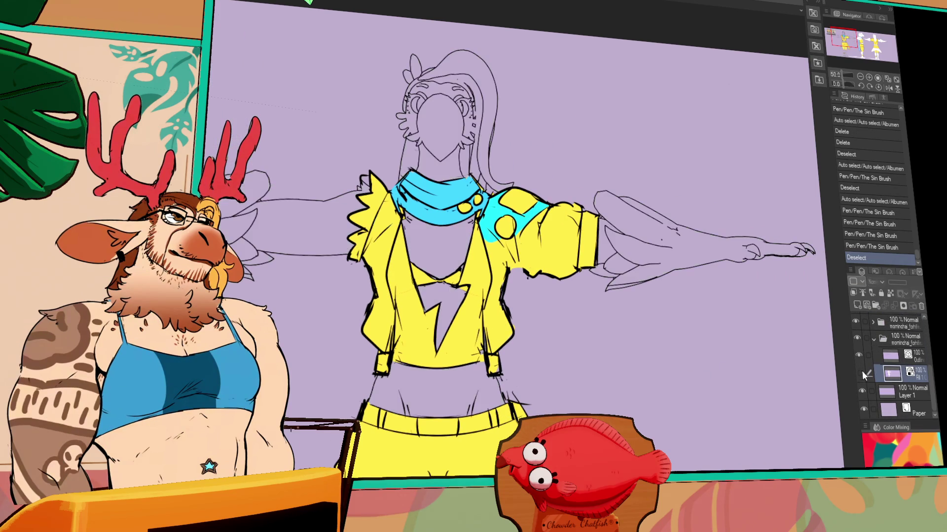
pyautogui.moveTo(730, 223); pyautogui.dragTo(651, 315)
pyautogui.hotkey('ctrl', 'z')
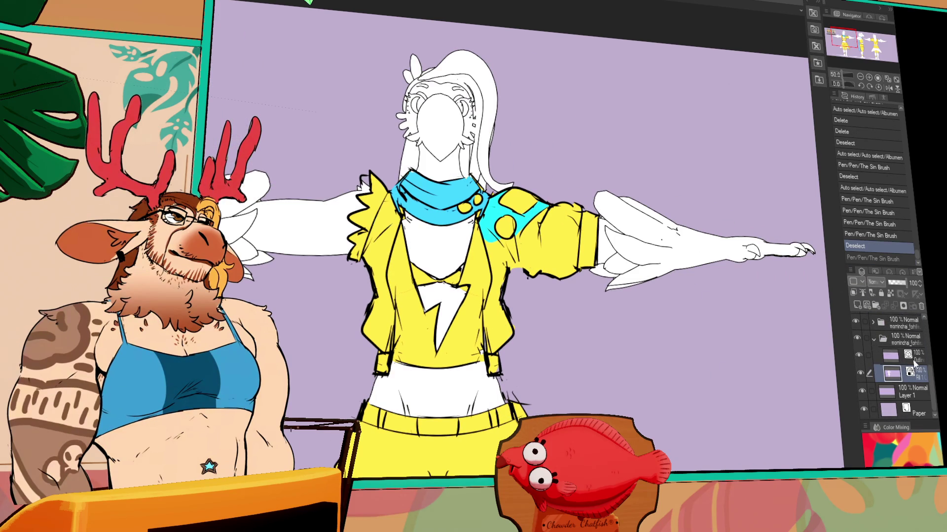
pyautogui.keyDown('ctrl'); pyautogui.click(893, 371); pyautogui.keyUp('ctrl')
pyautogui.click(857, 305)
pyautogui.scroll(-2, 794, 149)
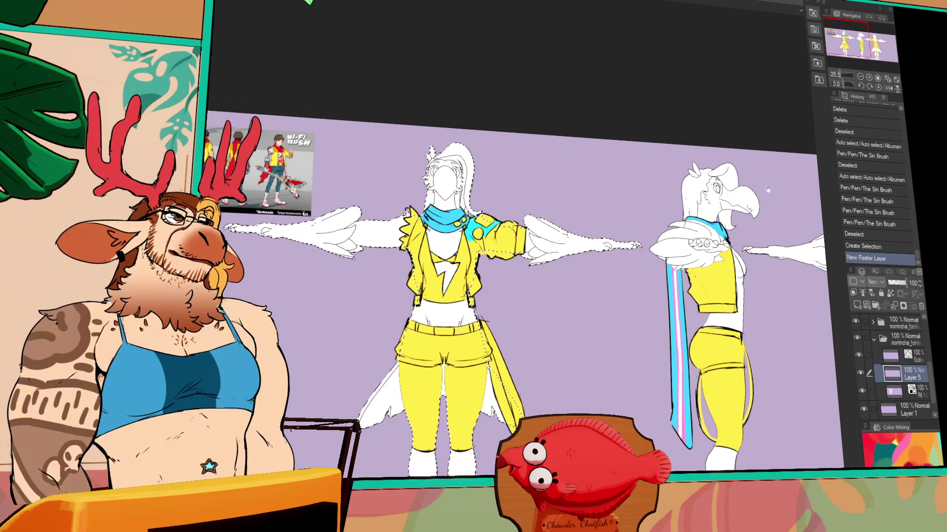
# Step: Fill the selected front silhouette flat red on Layer 5 and deselect
pyautogui.moveTo(426, 179); pyautogui.dragTo(448, 434)
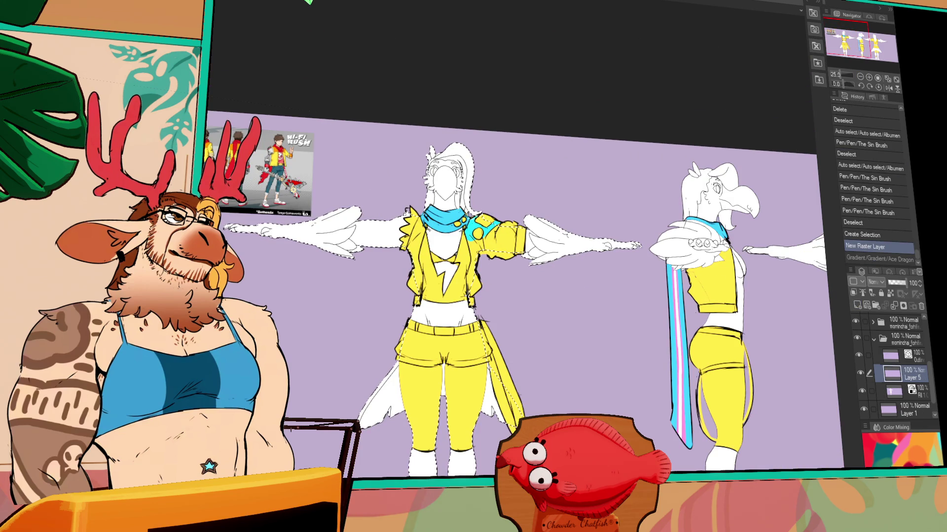
pyautogui.moveTo(760, 314); pyautogui.dragTo(768, 347)
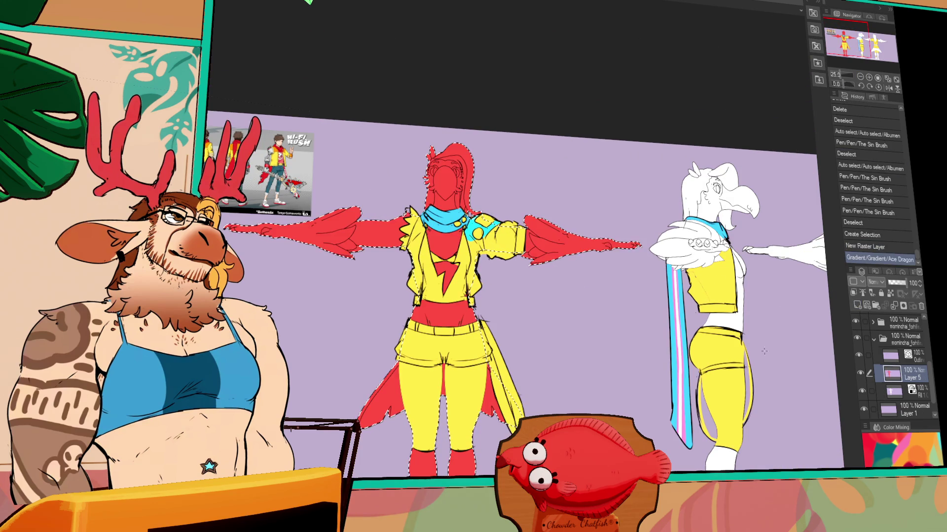
pyautogui.hotkey('ctrl', 'd')
# Step: Zoom in on the front figure and return to the yellow clothing layer
pyautogui.click(869, 77)
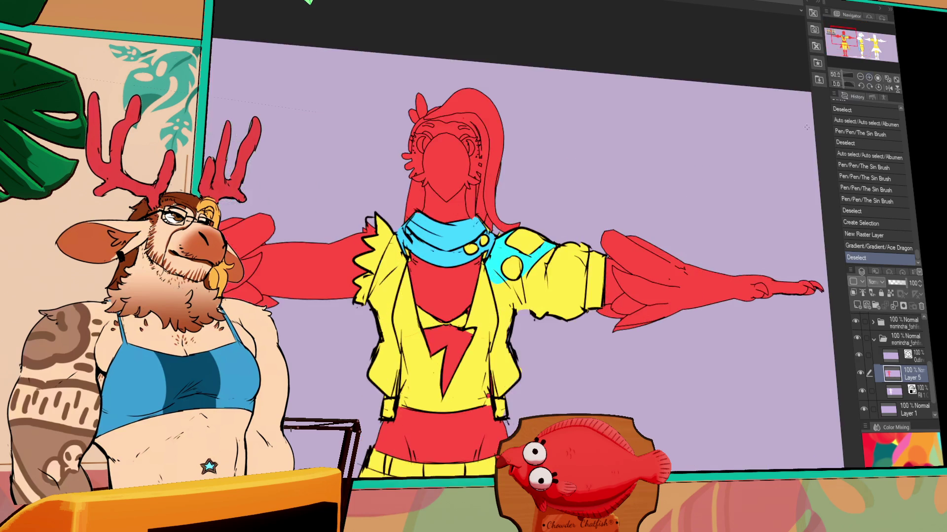
pyautogui.moveTo(643, 451); pyautogui.dragTo(700, 348)
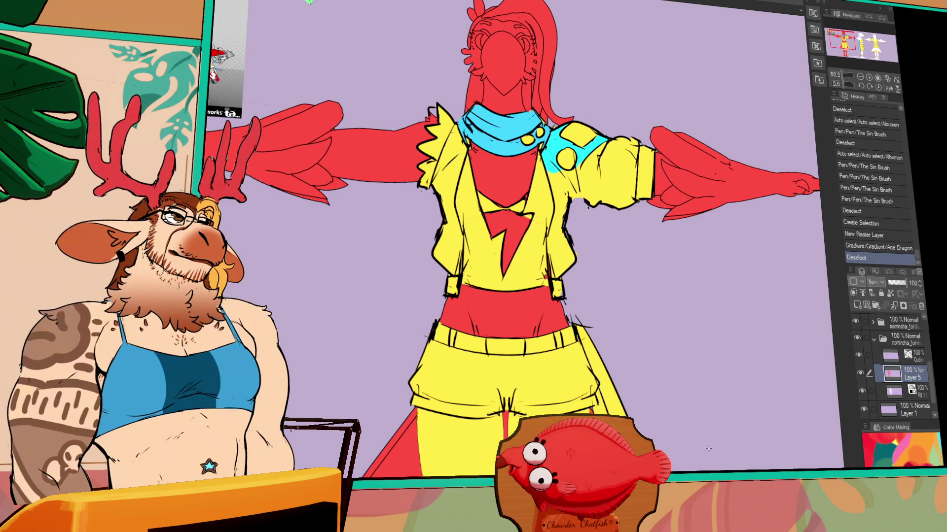
pyautogui.moveTo(707, 439); pyautogui.dragTo(717, 483)
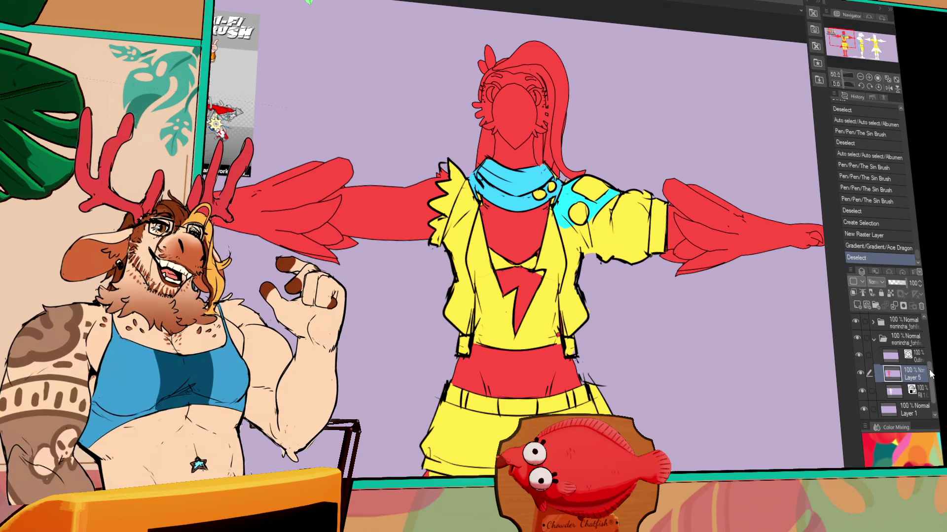
pyautogui.scroll(3, 888, 357)
pyautogui.click(897, 351)
pyautogui.moveTo(712, 431); pyautogui.dragTo(715, 393)
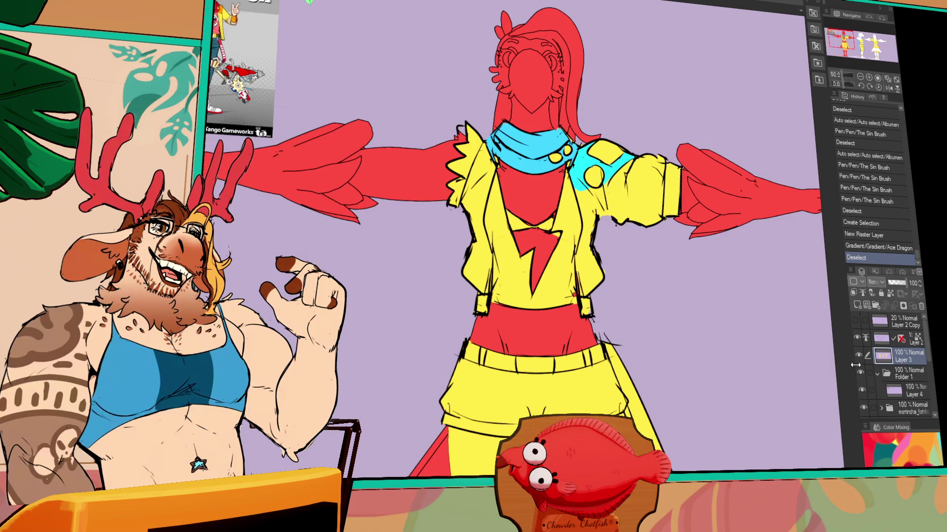
pyautogui.moveTo(776, 402); pyautogui.dragTo(805, 385)
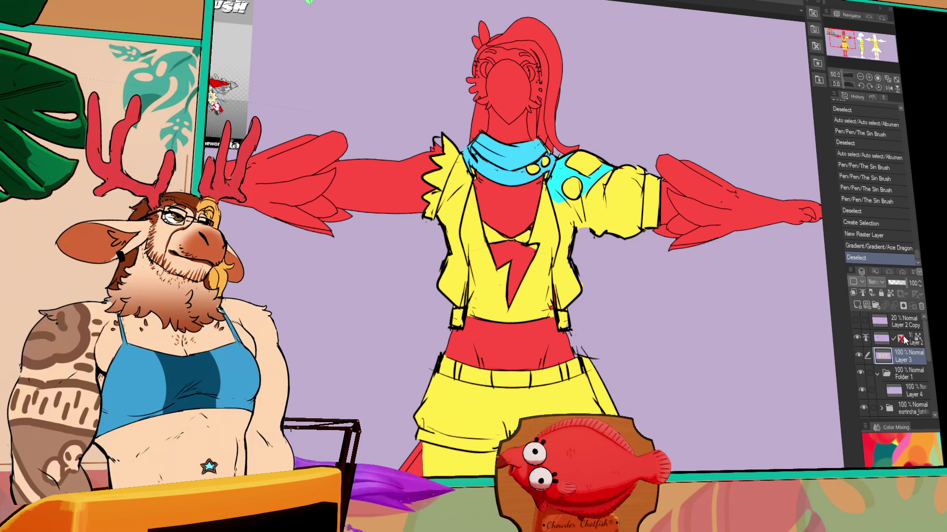
# Step: With line art hidden, fill the front figure's yellow jacket and shorts cyan, then zoom out
pyautogui.click(857, 338)
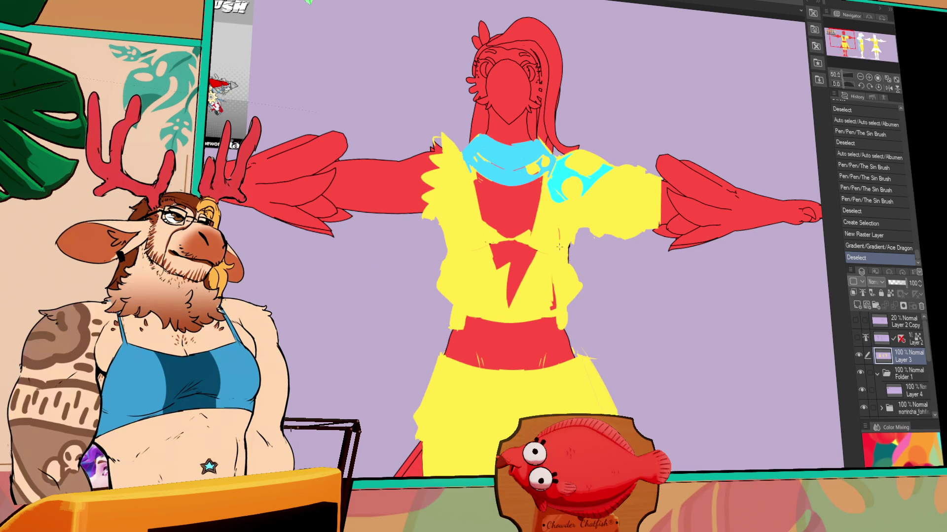
pyautogui.click(617, 207)
pyautogui.click(858, 338)
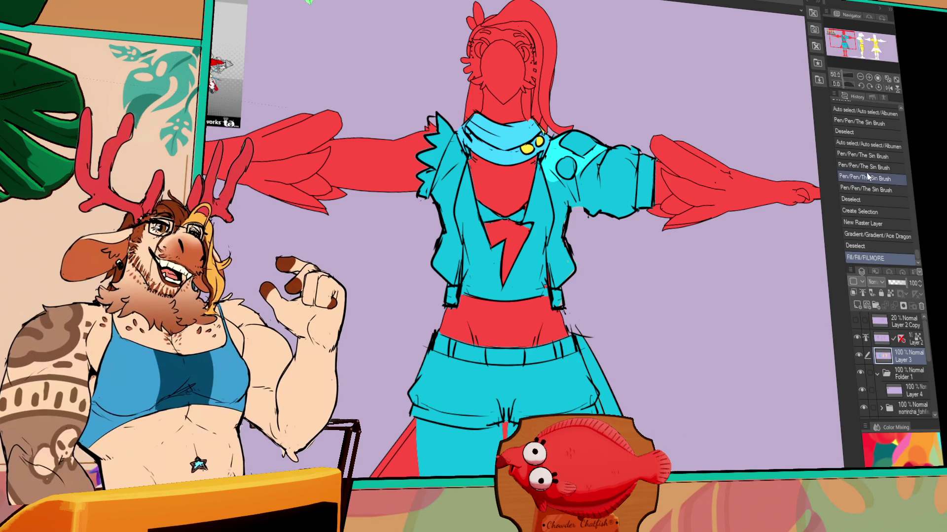
pyautogui.click(859, 78)
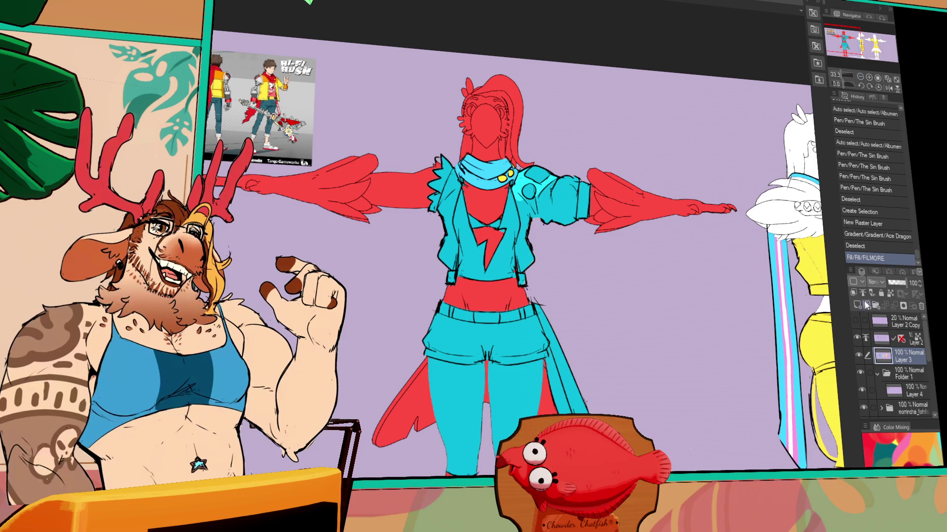
pyautogui.hscroll(1, 734, 390)
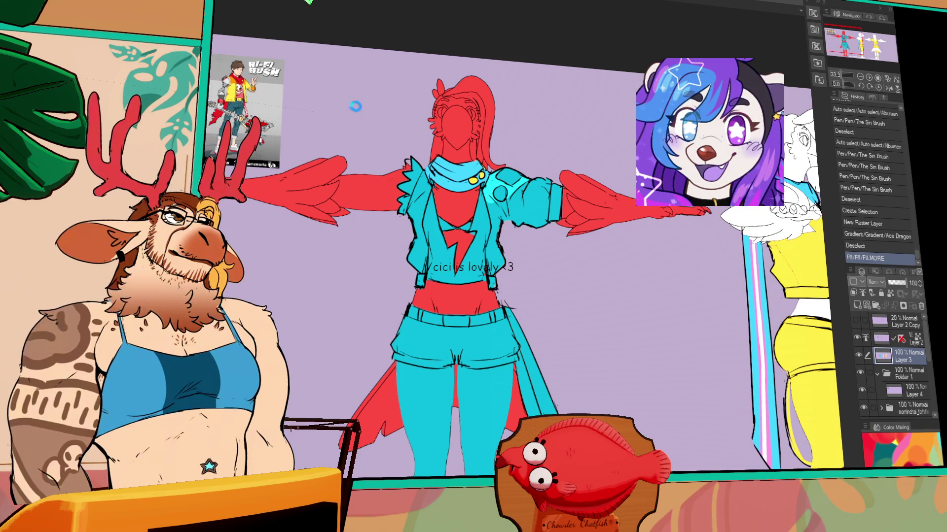
# Step: Switch to the pixel-invader artwork and zoom in on the white character's space-invader shirt
pyautogui.hotkey('ctrl', 'Tab')
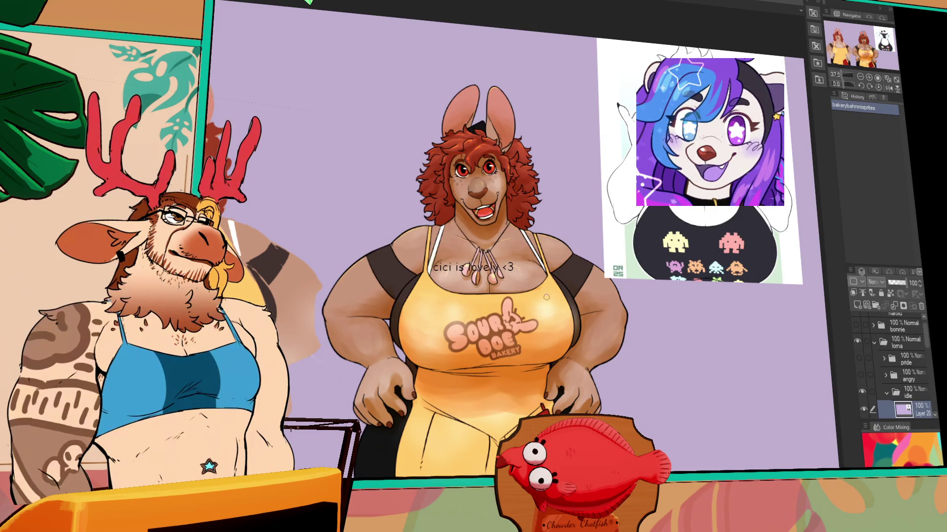
pyautogui.scroll(2, 582, 317)
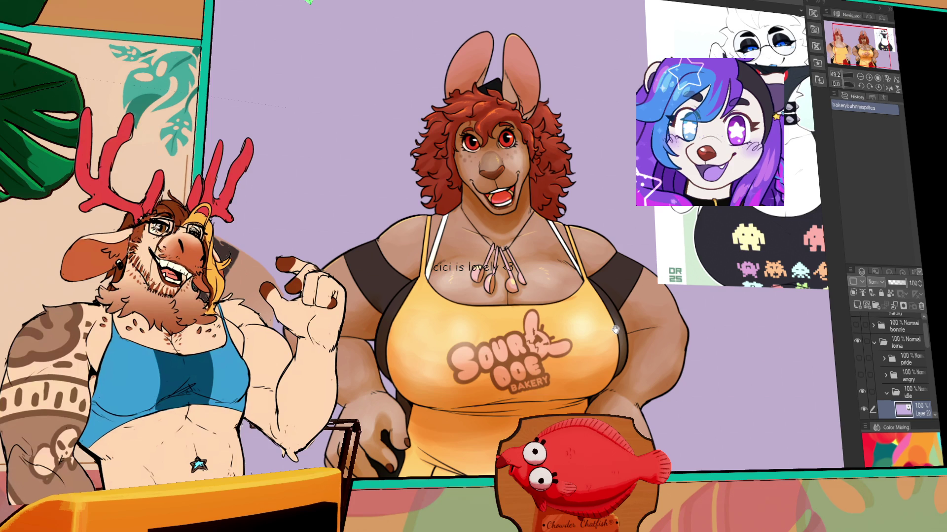
pyautogui.moveTo(760, 165); pyautogui.dragTo(479, 262)
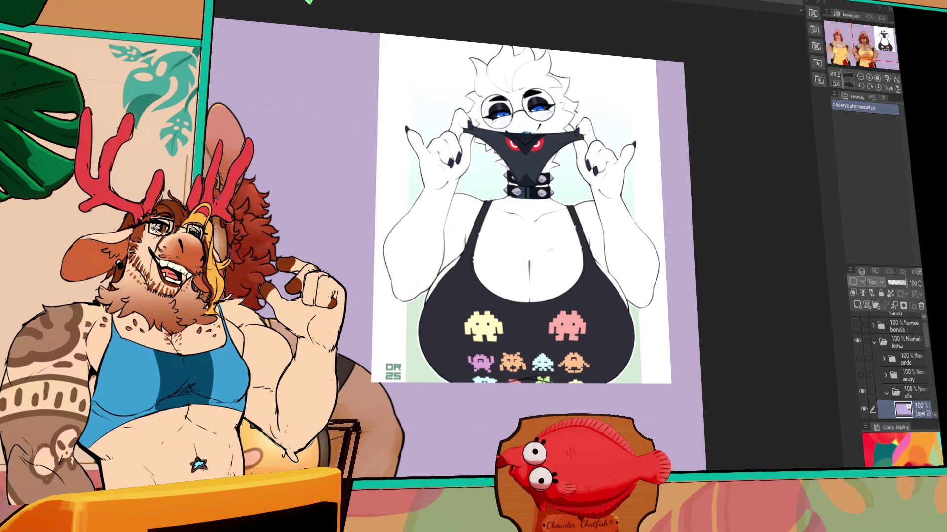
pyautogui.scroll(6, 433, 392)
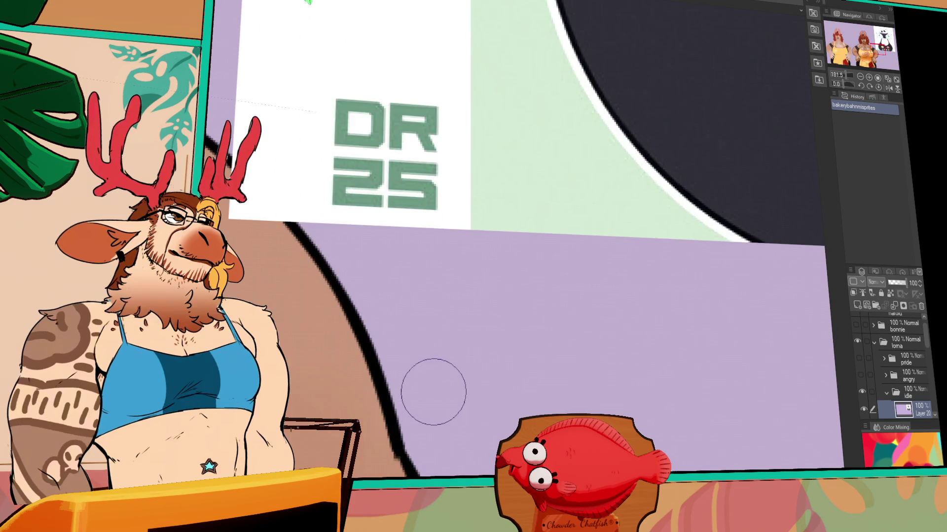
pyautogui.scroll(3, 490, 436)
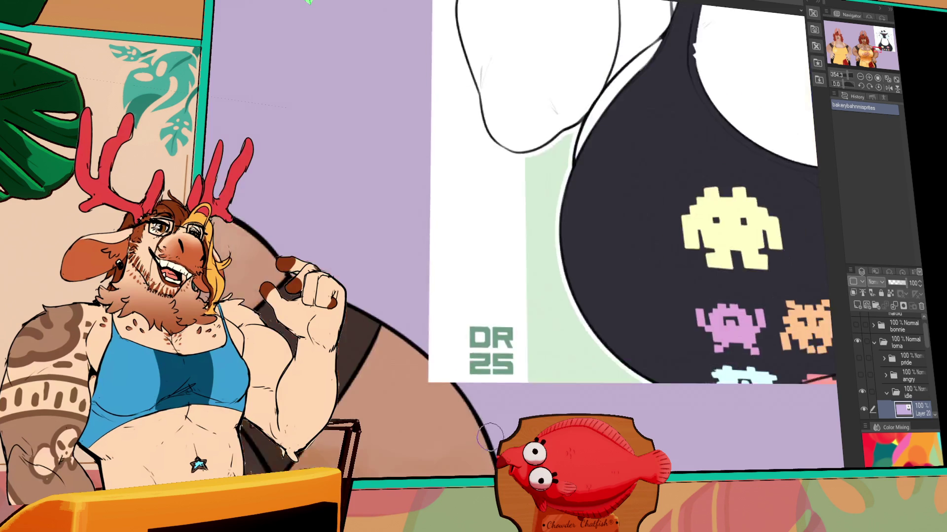
pyautogui.scroll(-6, 595, 242)
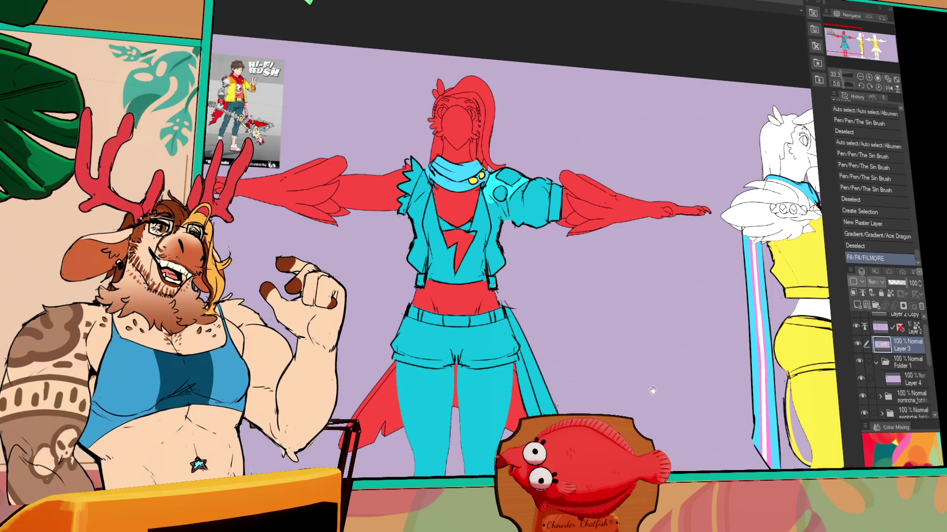
# Step: Fill the shirt under the front jacket black and touch up the jacket linework
pyautogui.moveTo(632, 400); pyautogui.dragTo(623, 408)
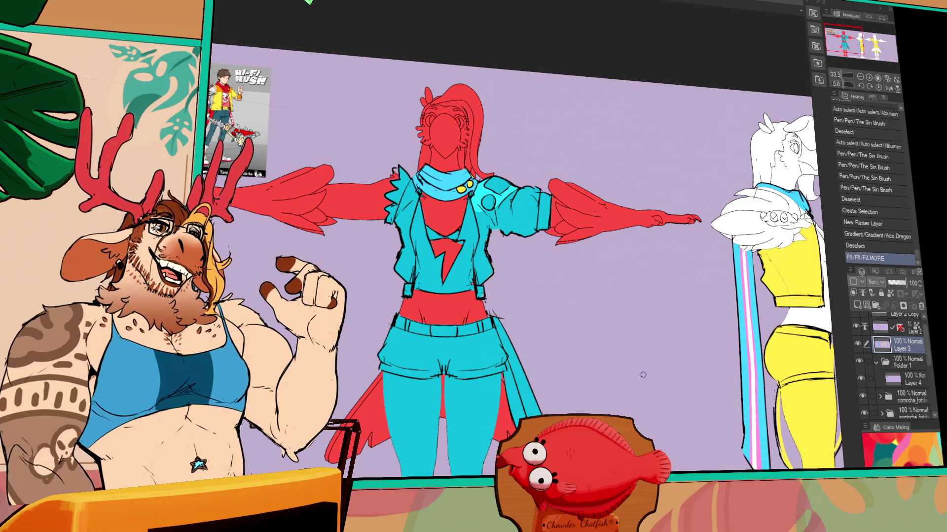
pyautogui.click(860, 77)
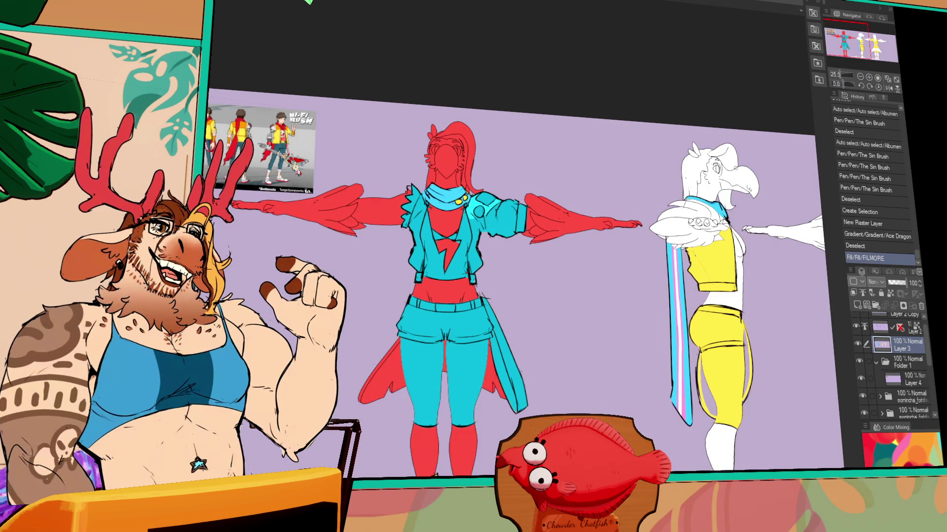
pyautogui.click(869, 77)
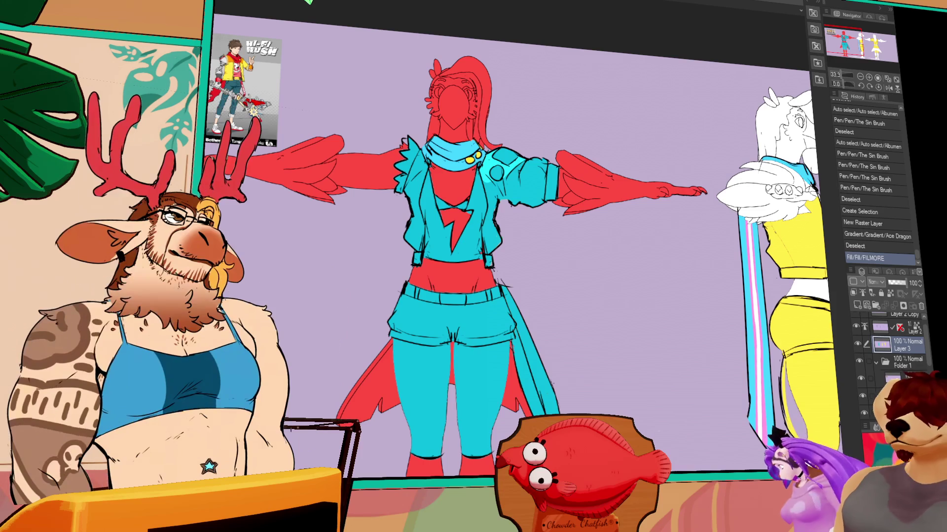
pyautogui.click(453, 217)
pyautogui.click(471, 240)
pyautogui.moveTo(438, 230); pyautogui.dragTo(443, 233)
pyautogui.moveTo(454, 207); pyautogui.dragTo(461, 198)
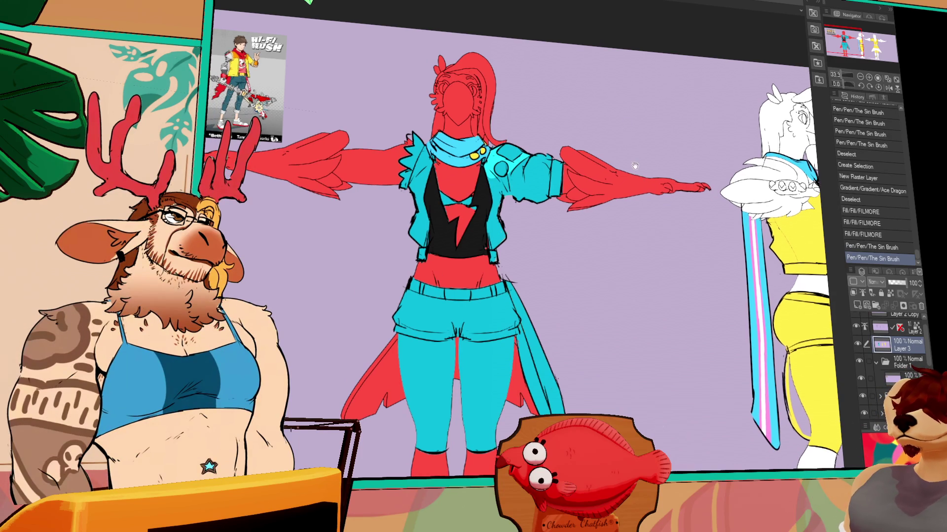
# Step: Fill the collar area under the neck white and ink small touch-ups around it
pyautogui.moveTo(591, 181); pyautogui.dragTo(597, 193)
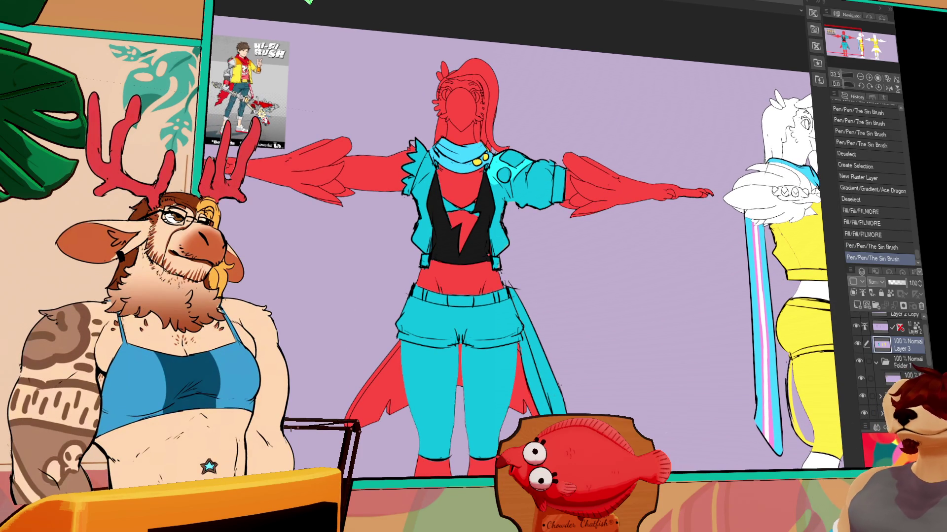
pyautogui.moveTo(623, 186); pyautogui.dragTo(630, 183)
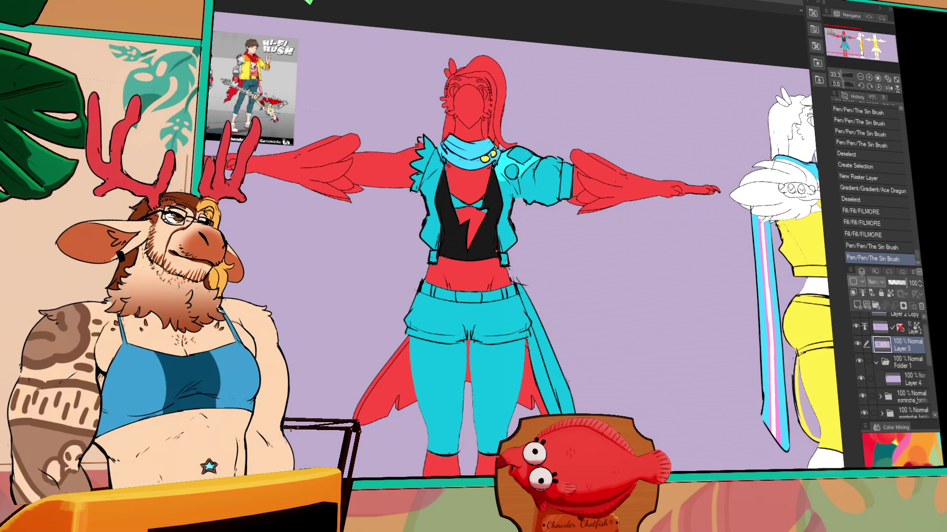
pyautogui.press('g')
pyautogui.click(476, 201)
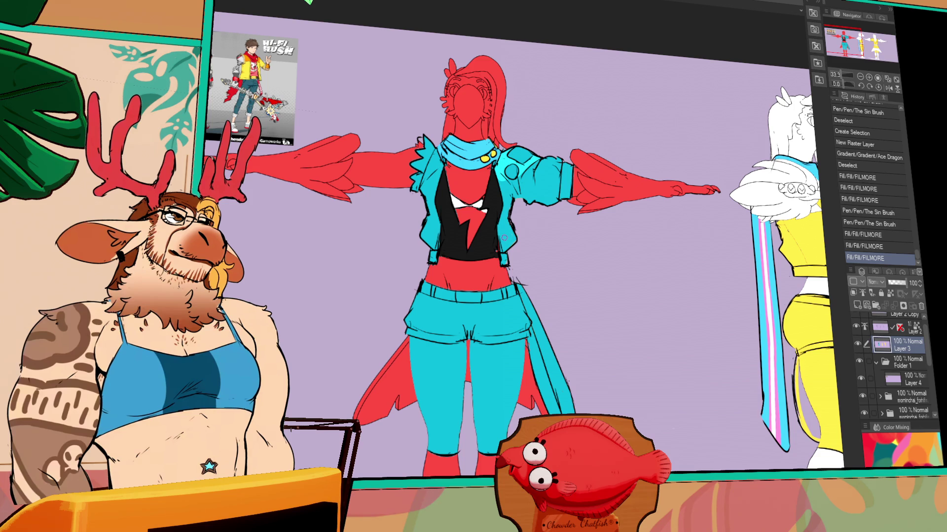
pyautogui.moveTo(477, 210)
pyautogui.mouseDown()
pyautogui.moveTo(487, 213)
pyautogui.moveTo(458, 212)
pyautogui.moveTo(453, 180)
pyautogui.mouseUp()
pyautogui.hotkey('ctrl', 'z')
pyautogui.moveTo(568, 171)
pyautogui.mouseDown()
pyautogui.moveTo(561, 183)
pyautogui.moveTo(589, 208)
pyautogui.mouseUp()
pyautogui.scroll(2, 565, 201)
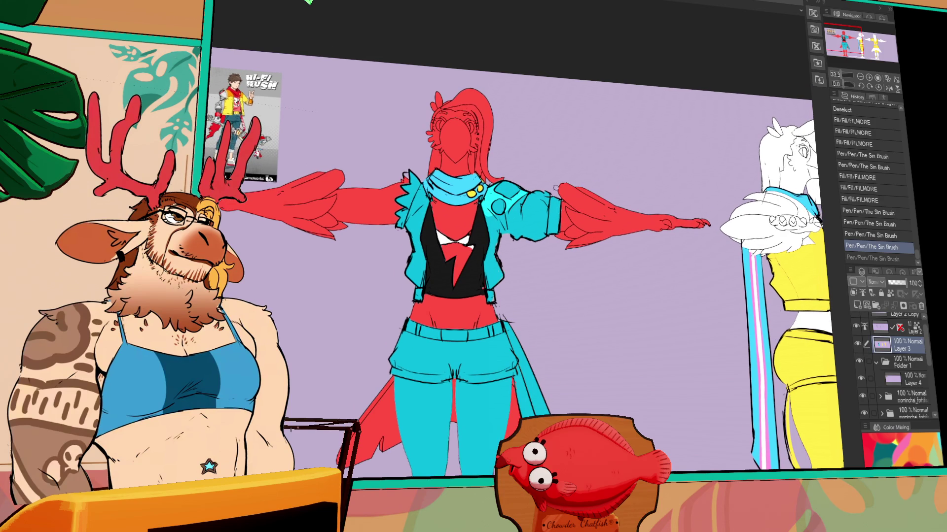
pyautogui.hotkey('ctrl', 'y')
pyautogui.hotkey('ctrl', 'y')
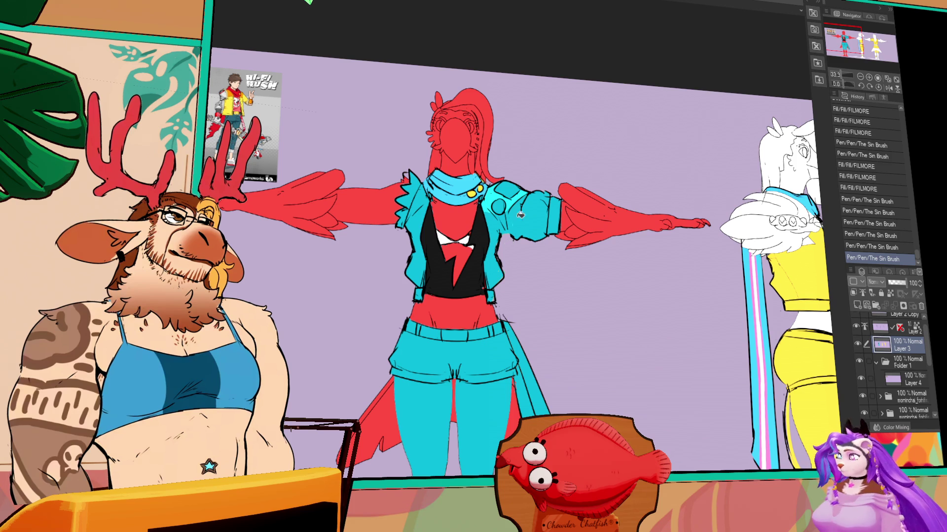
# Step: Fill the jacket's shoulder patch black and add dark strokes on the jacket collar
pyautogui.click(493, 197)
pyautogui.moveTo(492, 196); pyautogui.dragTo(495, 200)
pyautogui.moveTo(494, 198); pyautogui.dragTo(495, 199)
pyautogui.moveTo(414, 204); pyautogui.dragTo(417, 202)
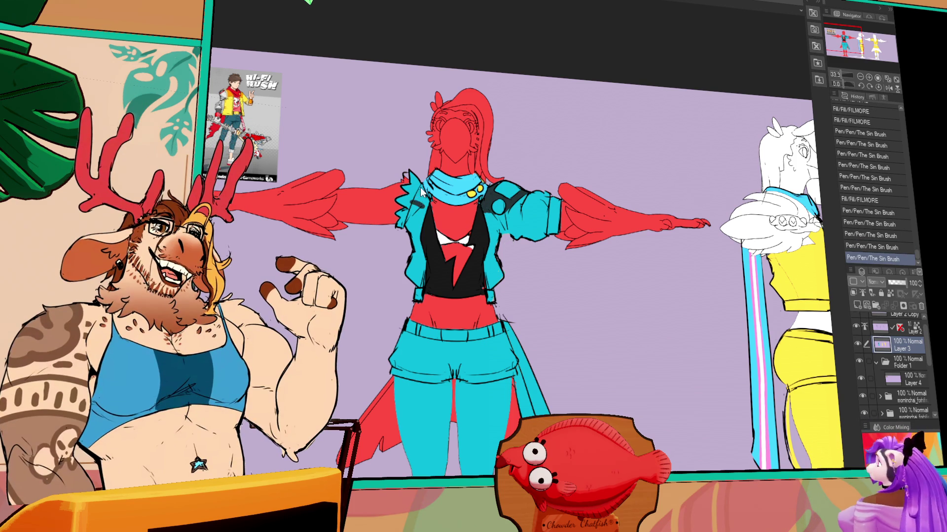
pyautogui.moveTo(414, 187); pyautogui.dragTo(428, 203)
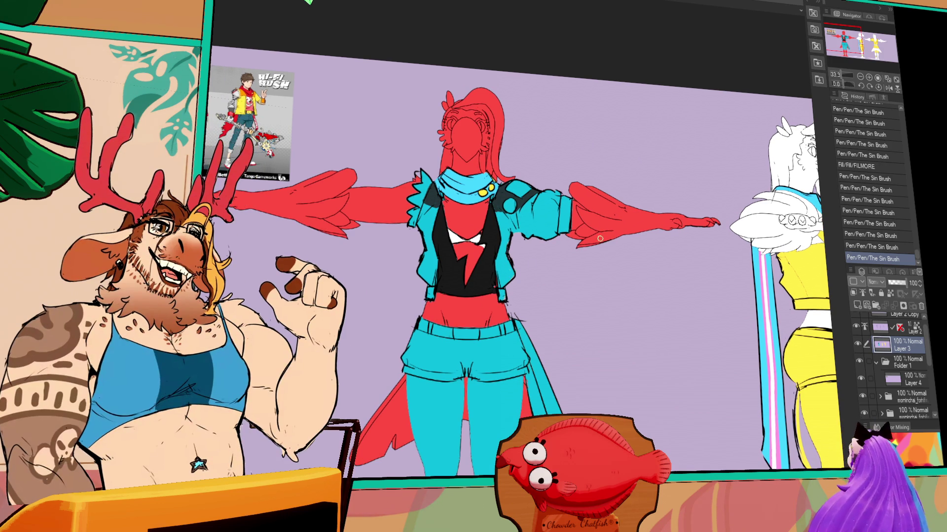
# Step: Touch up the left belt strap and right suspender lines, then hide the lineart
pyautogui.moveTo(552, 331); pyautogui.dragTo(552, 278)
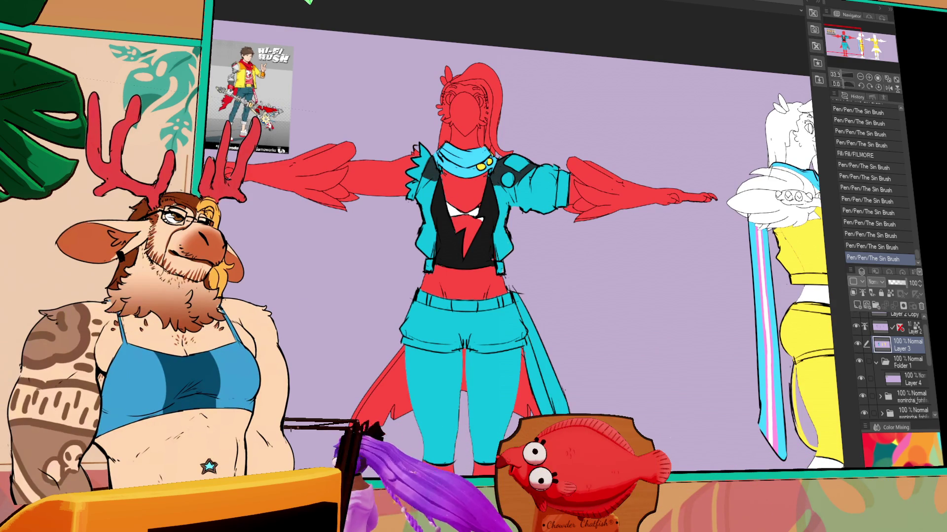
pyautogui.moveTo(428, 261); pyautogui.dragTo(431, 272)
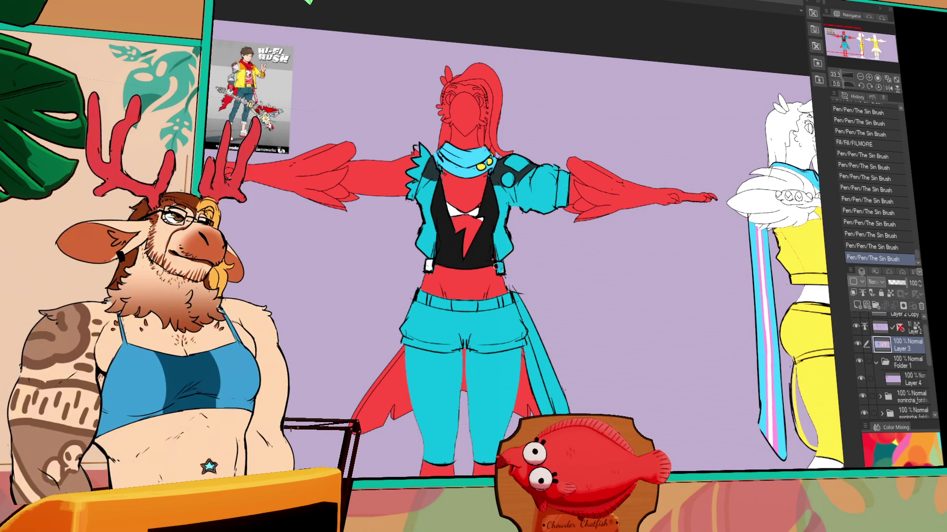
pyautogui.moveTo(501, 263); pyautogui.dragTo(502, 272)
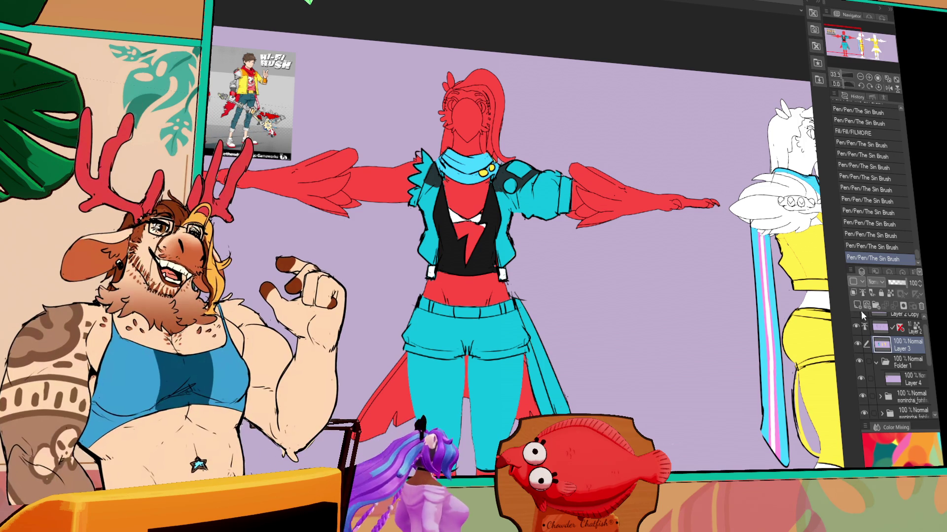
pyautogui.click(856, 326)
# Step: Lock Layer 3's transparent pixels and fill the front jacket yellow instead of cyan
pyautogui.click(442, 233)
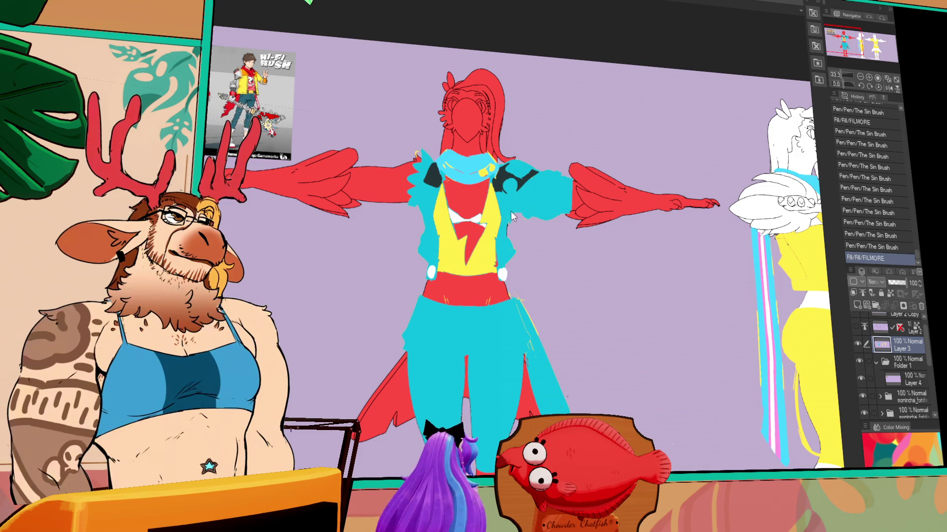
pyautogui.hotkey('ctrl', 'z')
pyautogui.hotkey('ctrl', 'y')
pyautogui.click(857, 326)
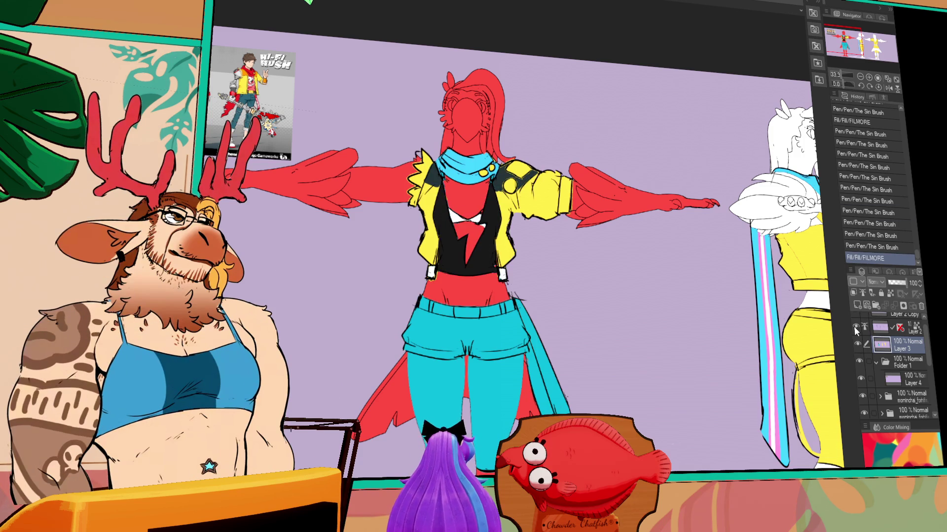
pyautogui.hotkey('ctrl', 'z')
pyautogui.hotkey('ctrl', 'z')
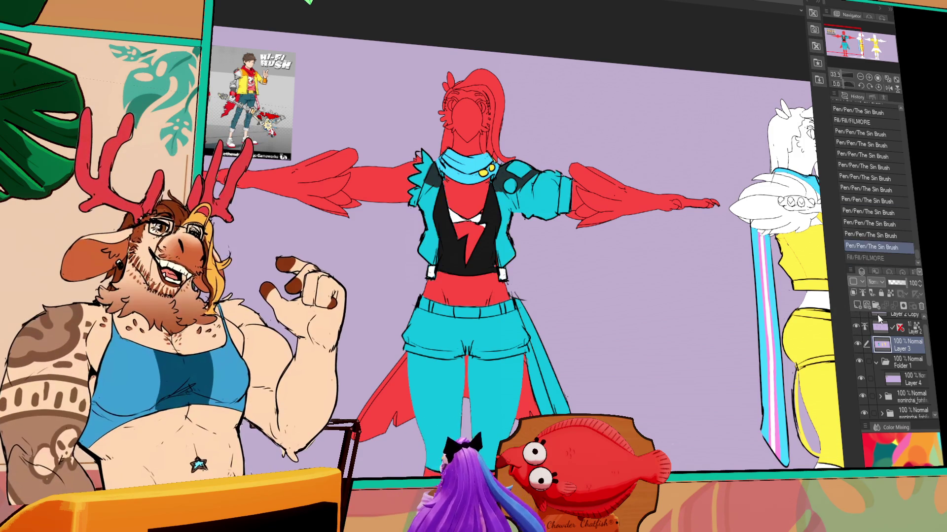
pyautogui.click(857, 326)
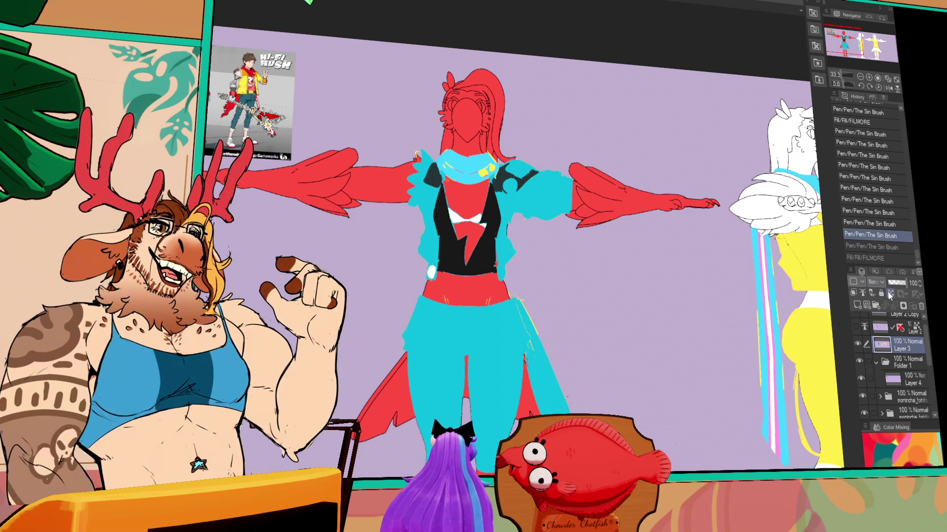
pyautogui.click(890, 294)
pyautogui.click(537, 198)
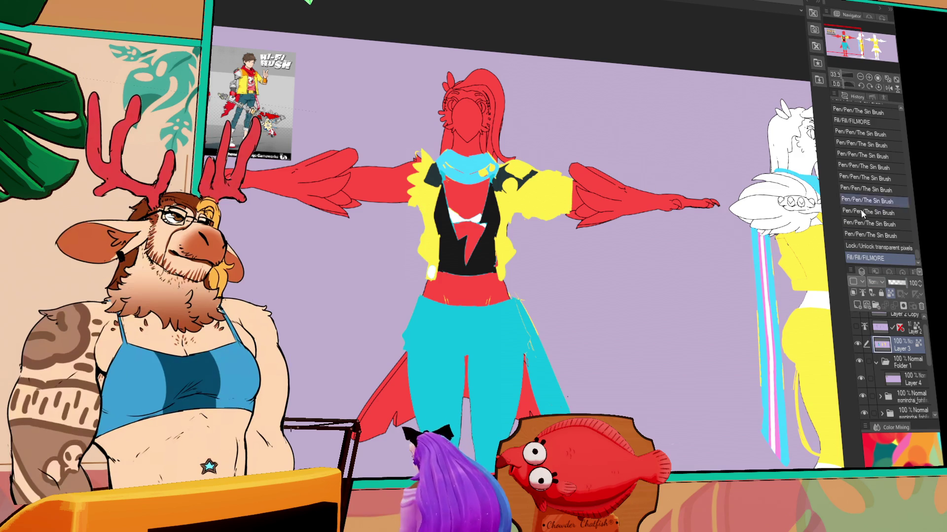
pyautogui.click(854, 328)
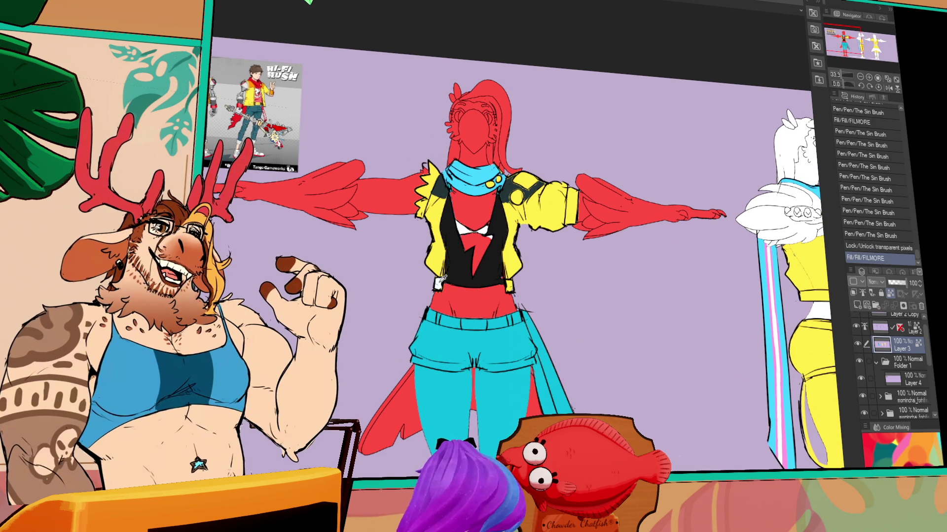
pyautogui.moveTo(513, 290); pyautogui.dragTo(509, 268)
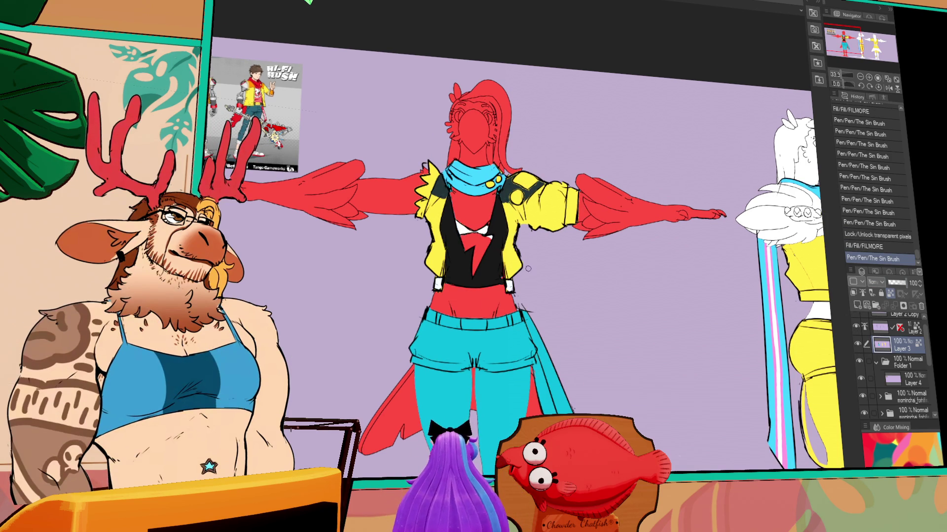
# Step: Fill both front legs black as leggings
pyautogui.click(449, 391)
pyautogui.click(496, 377)
pyautogui.moveTo(616, 309); pyautogui.dragTo(612, 256)
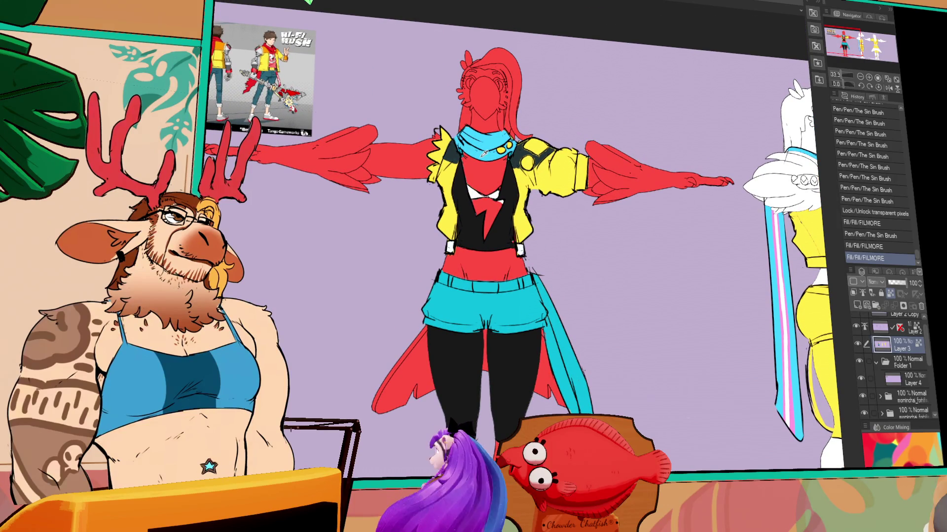
# Step: Refill the shorts strap cyan and touch up the strap's edge
pyautogui.click(564, 314)
pyautogui.hotkey('ctrl', 'z')
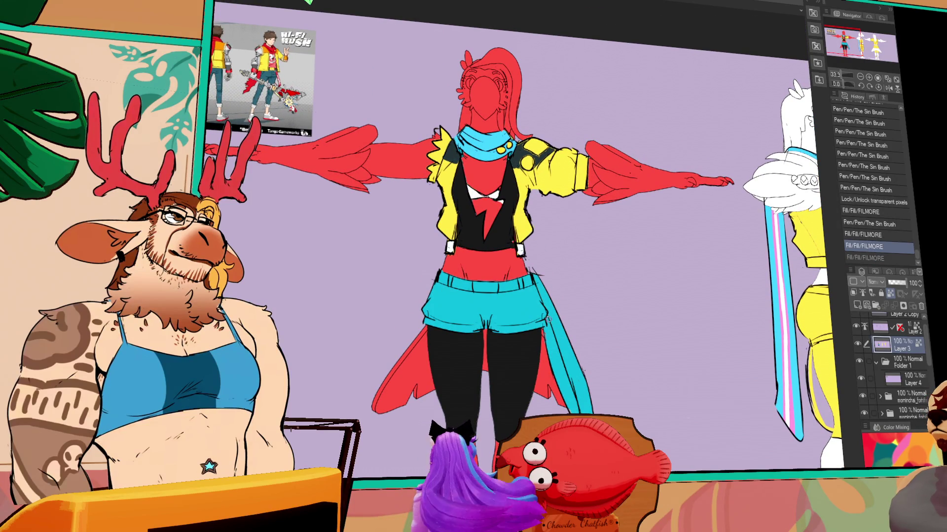
pyautogui.moveTo(542, 323); pyautogui.dragTo(546, 329)
pyautogui.click(557, 345)
# Step: Ink small touch-ups on the vest, scarf and shoulder linework
pyautogui.moveTo(512, 302); pyautogui.dragTo(521, 286)
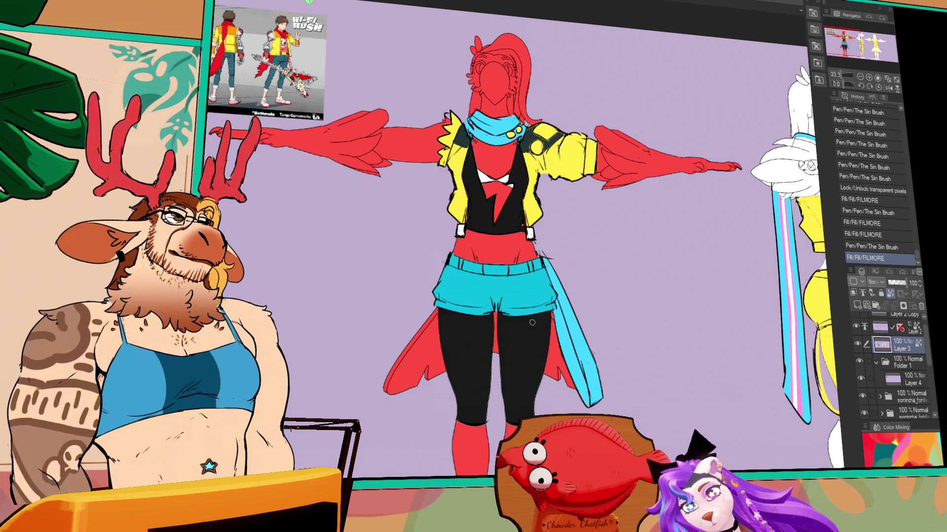
pyautogui.moveTo(518, 217); pyautogui.dragTo(520, 250)
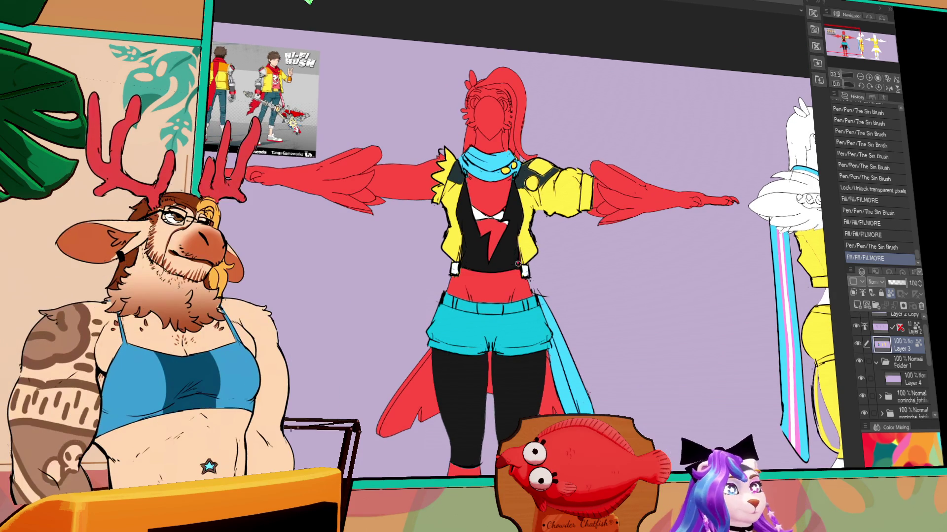
pyautogui.hotkey('ctrl', 'z')
pyautogui.press('/')
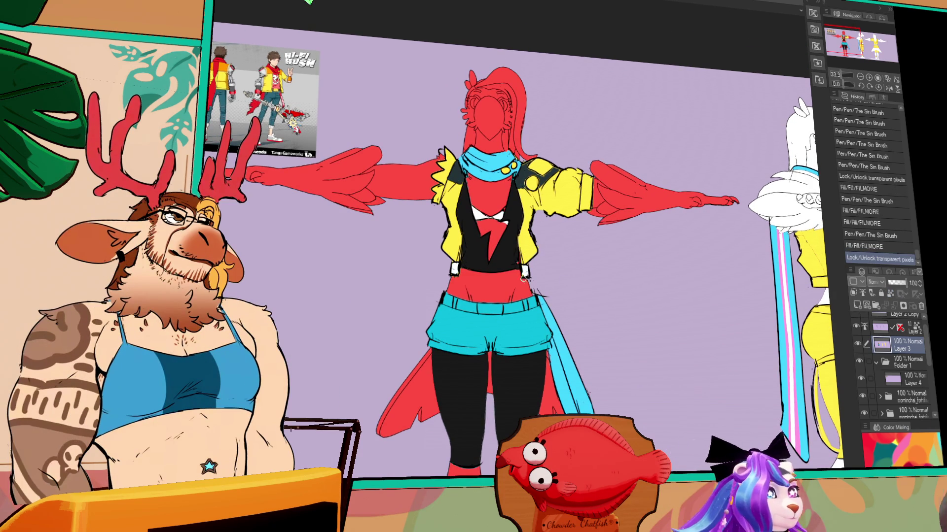
pyautogui.moveTo(521, 217); pyautogui.dragTo(528, 222)
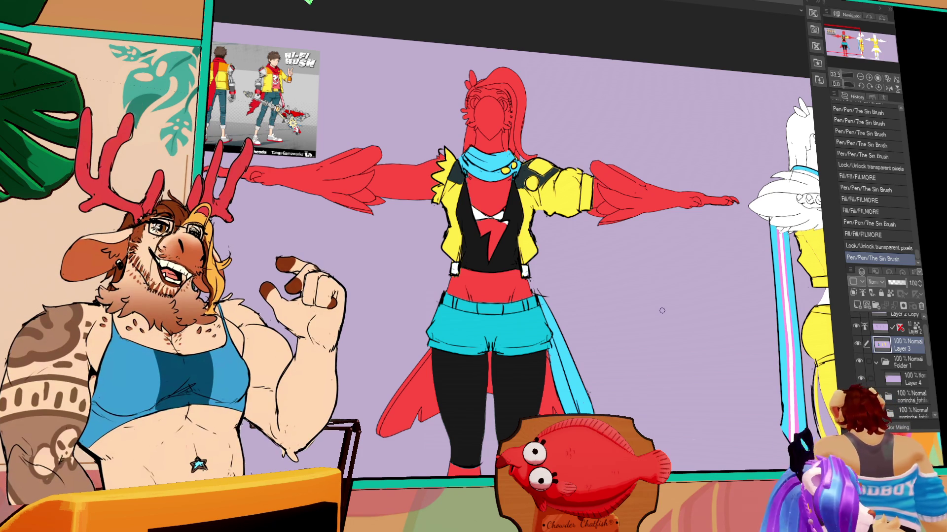
pyautogui.moveTo(694, 151)
pyautogui.mouseDown()
pyautogui.moveTo(518, 143)
pyautogui.moveTo(529, 153)
pyautogui.moveTo(624, 153)
pyautogui.moveTo(669, 186)
pyautogui.mouseUp()
pyautogui.moveTo(507, 219)
pyautogui.mouseDown()
pyautogui.moveTo(528, 187)
pyautogui.moveTo(528, 204)
pyautogui.mouseUp()
pyautogui.moveTo(523, 210); pyautogui.dragTo(531, 206)
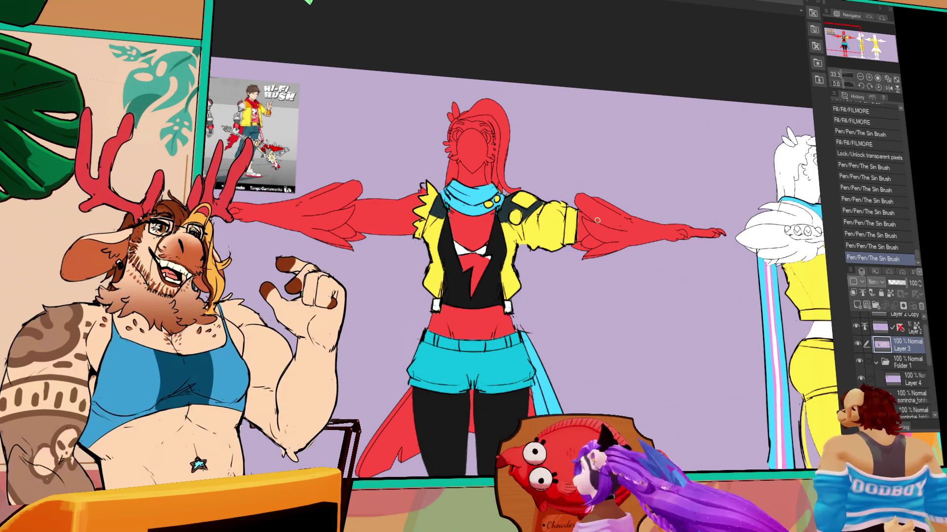
pyautogui.moveTo(580, 252); pyautogui.dragTo(587, 248)
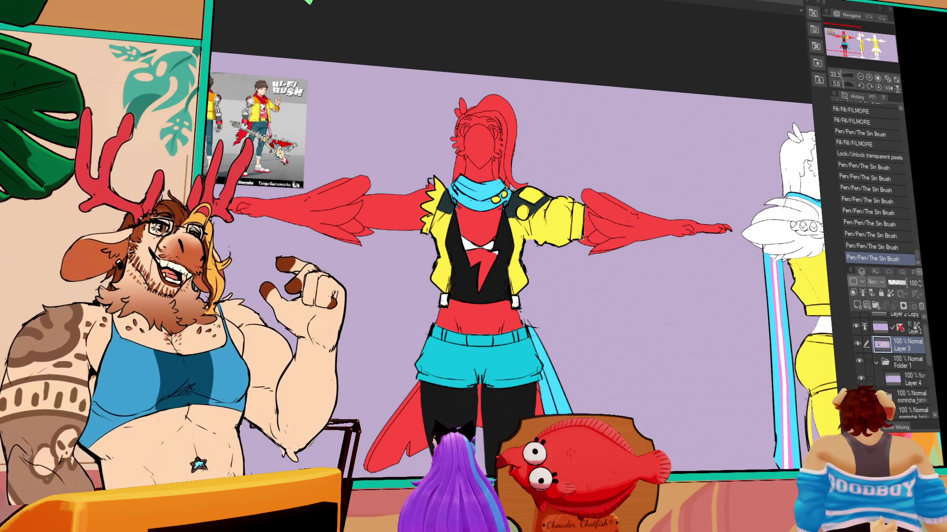
pyautogui.moveTo(523, 208); pyautogui.dragTo(528, 201)
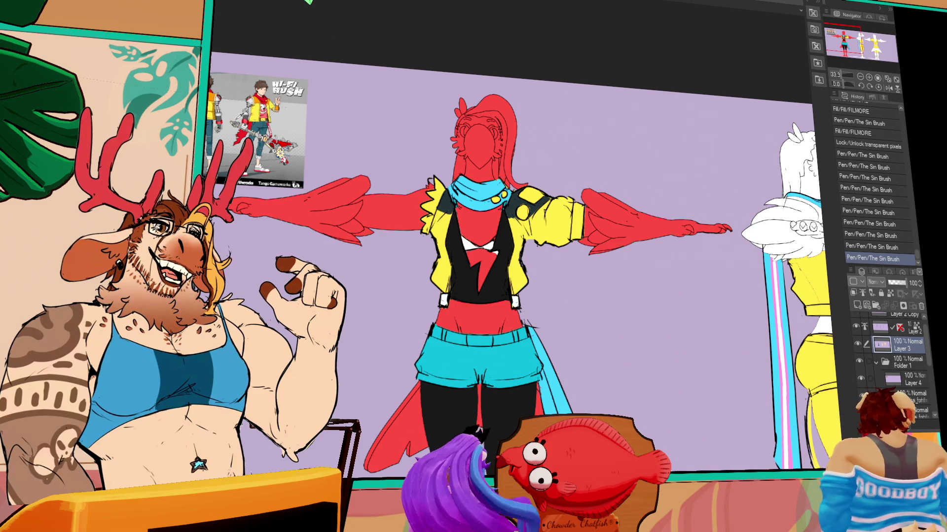
# Step: Fill both shoulder patches orange, refine the jacket lines, and undo a stray fill
pyautogui.click(447, 202)
pyautogui.click(523, 200)
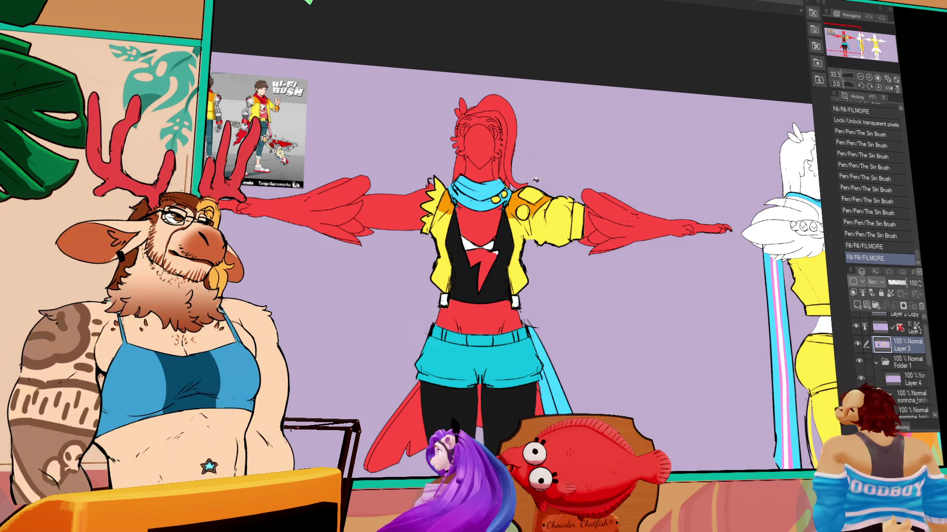
pyautogui.moveTo(523, 243); pyautogui.dragTo(547, 241)
pyautogui.click(537, 257)
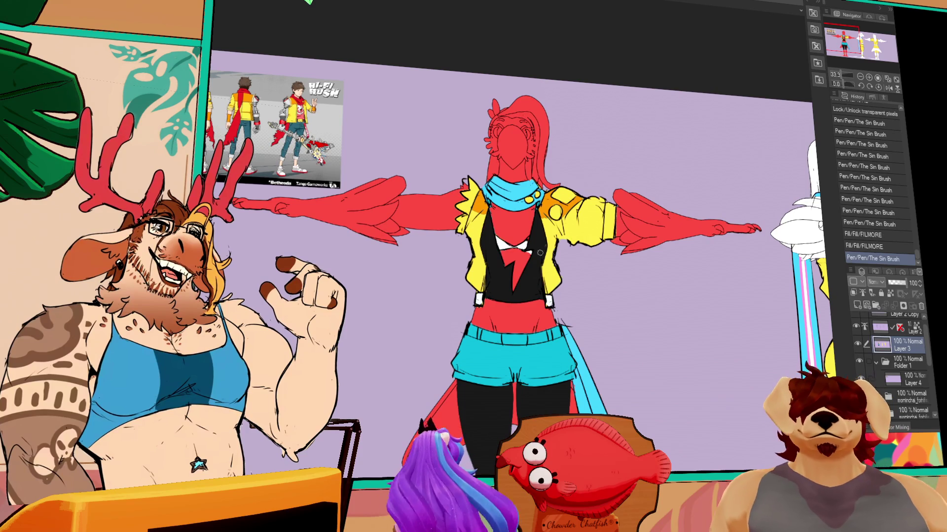
pyautogui.click(475, 221)
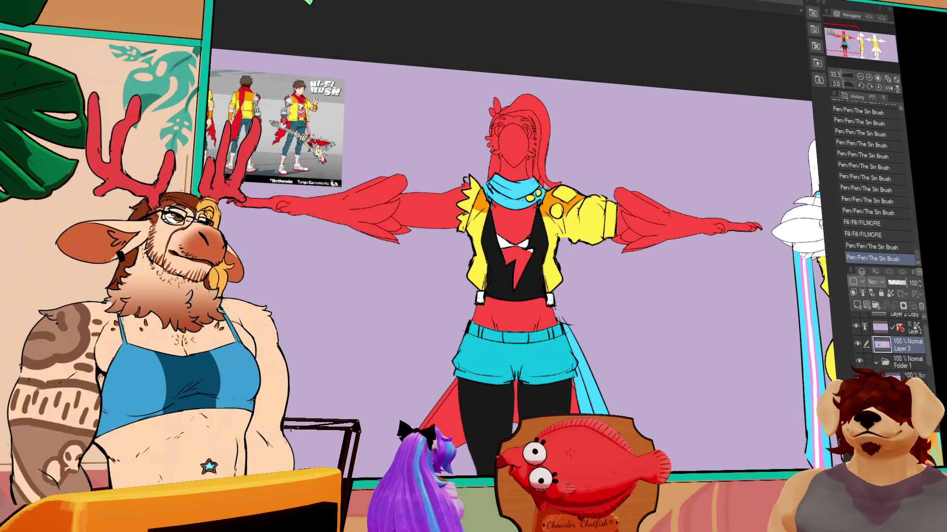
pyautogui.click(479, 225)
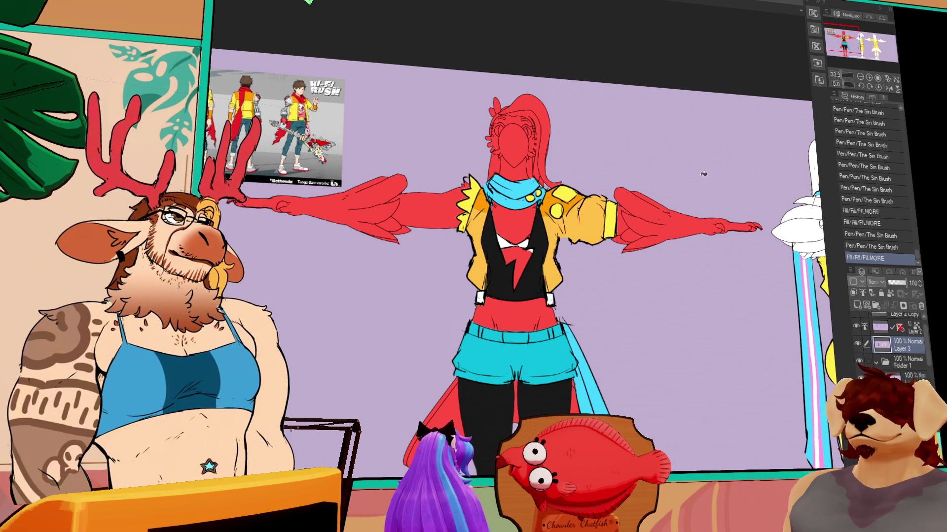
pyautogui.hotkey('ctrl', 'z')
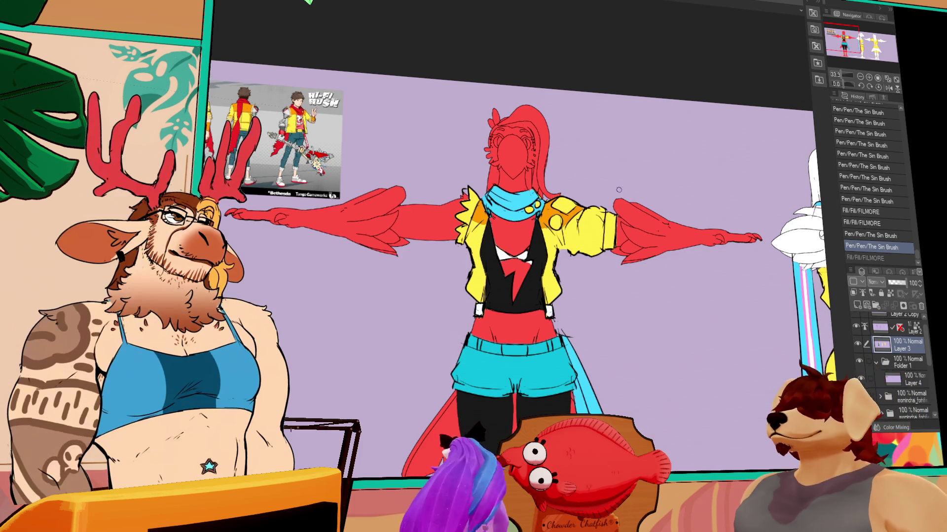
pyautogui.scroll(-2, 613, 203)
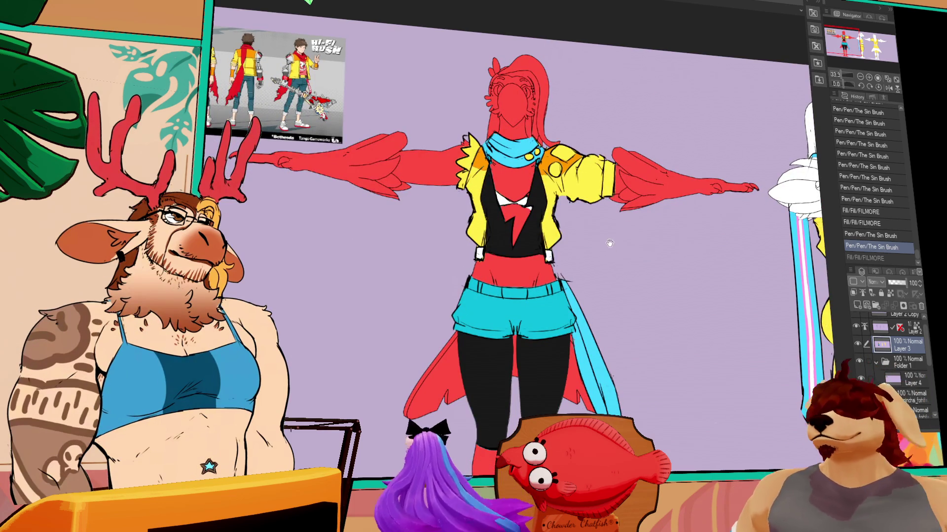
pyautogui.scroll(-5, 612, 203)
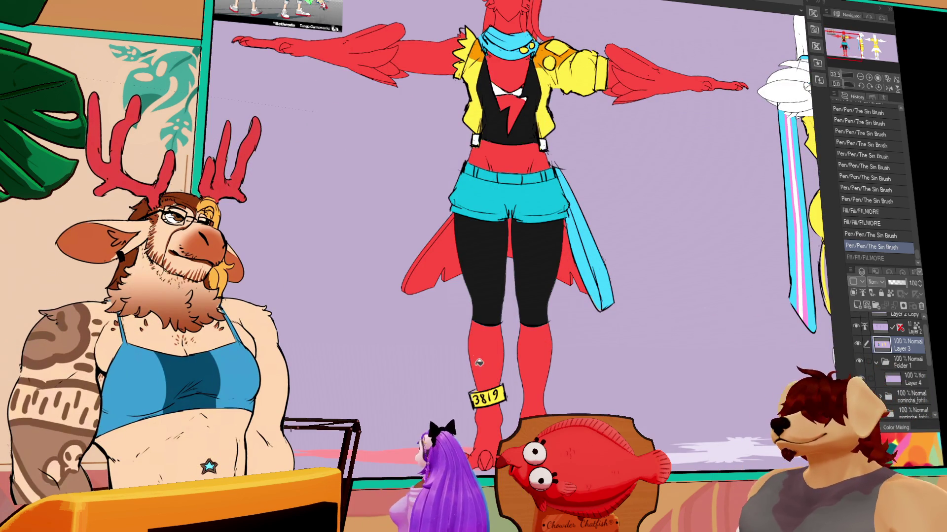
# Step: Redo the last fill, then paint each section of the shorts' waistband black as a belt
pyautogui.hotkey('ctrl', 'y')
pyautogui.moveTo(536, 196)
pyautogui.mouseDown()
pyautogui.moveTo(377, 210)
pyautogui.moveTo(366, 273)
pyautogui.moveTo(349, 290)
pyautogui.mouseUp()
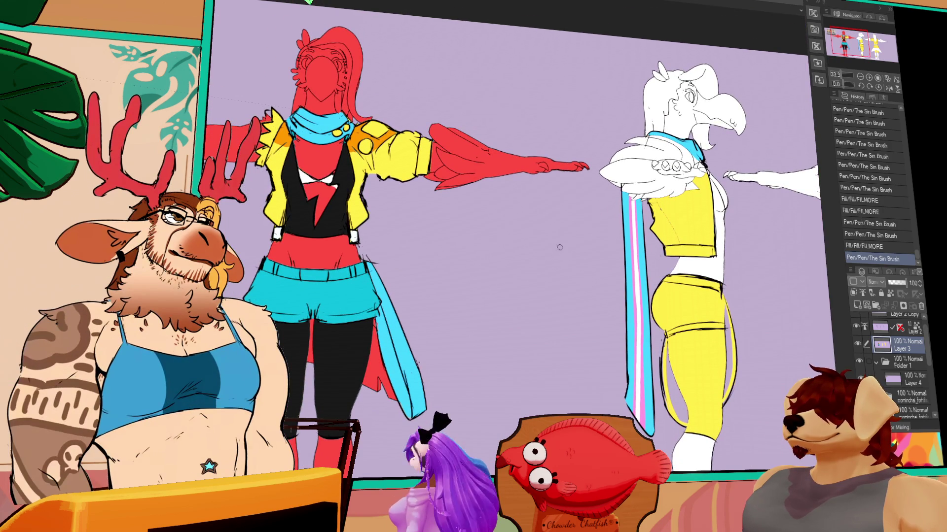
pyautogui.click(290, 269)
pyautogui.click(316, 270)
pyautogui.click(343, 273)
pyautogui.click(352, 272)
pyautogui.moveTo(653, 260)
pyautogui.mouseDown()
pyautogui.moveTo(651, 271)
pyautogui.moveTo(680, 284)
pyautogui.mouseUp()
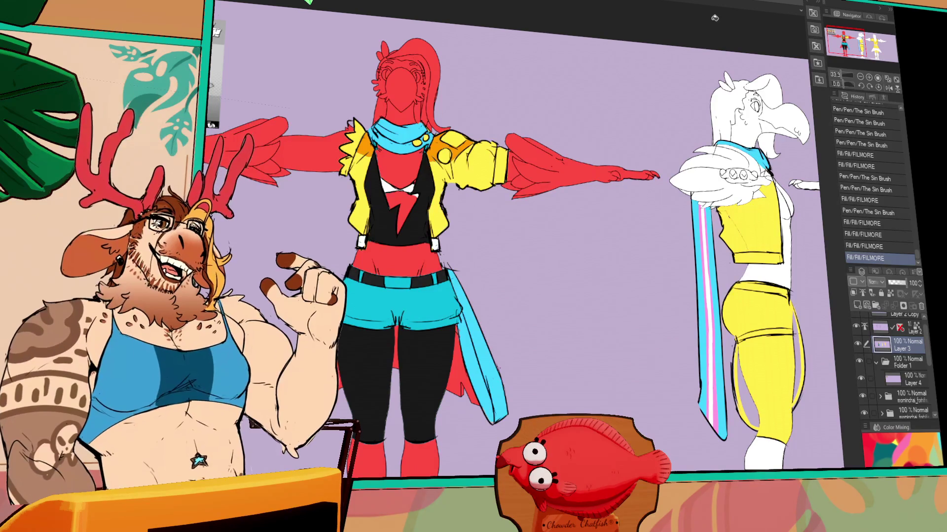
# Step: Zoom in to 50% and fill the spiky shoulder fur pale tan
pyautogui.moveTo(610, 224); pyautogui.dragTo(658, 229)
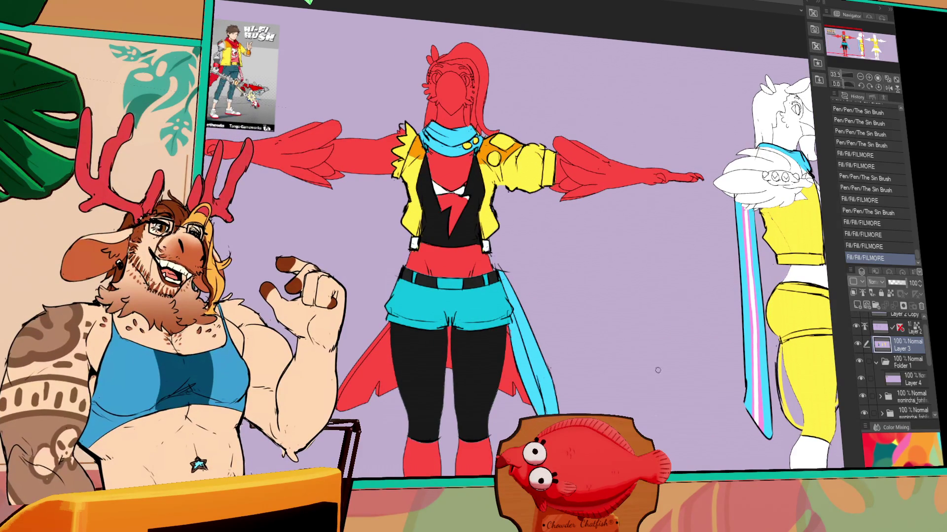
pyautogui.scroll(1, 712, 349)
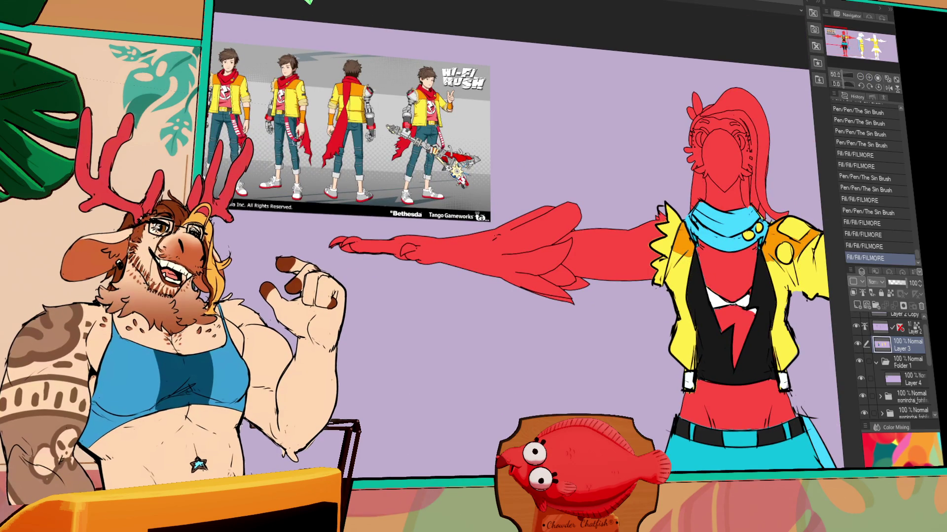
pyautogui.click(662, 254)
pyautogui.click(661, 261)
pyautogui.moveTo(805, 234)
pyautogui.mouseDown()
pyautogui.moveTo(617, 235)
pyautogui.moveTo(692, 236)
pyautogui.moveTo(682, 205)
pyautogui.mouseUp()
# Step: Touch up the collar lines with the pen and zoom back out to 33.3%
pyautogui.moveTo(638, 261); pyautogui.dragTo(623, 273)
pyautogui.moveTo(636, 263); pyautogui.dragTo(631, 276)
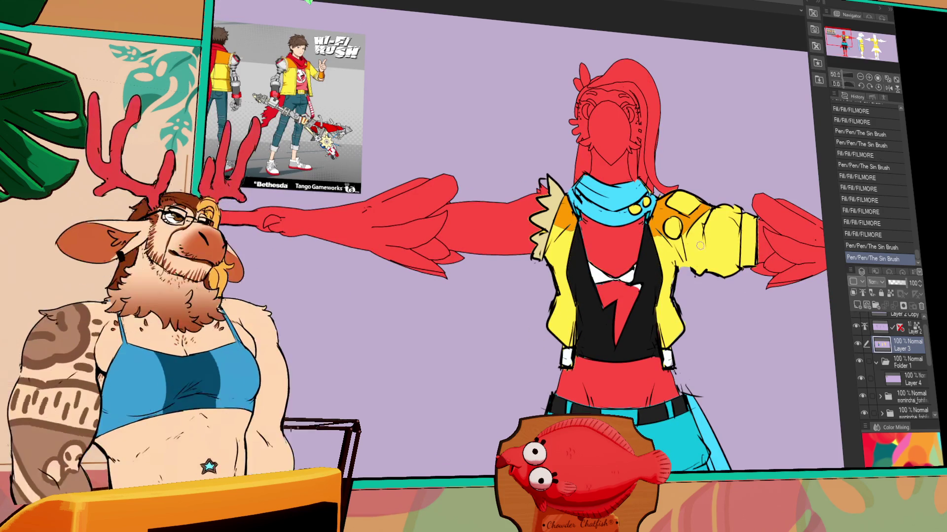
pyautogui.moveTo(681, 245); pyautogui.dragTo(679, 158)
pyautogui.moveTo(722, 206); pyautogui.dragTo(680, 270)
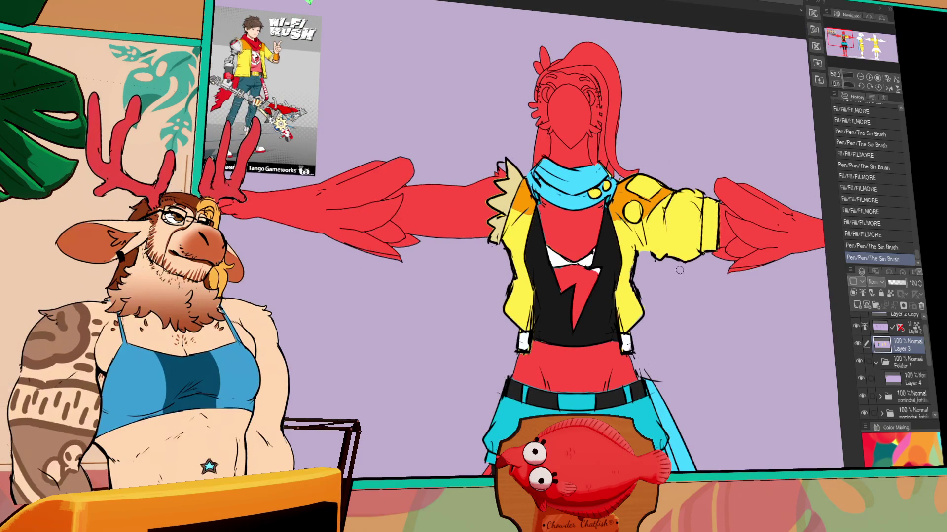
pyautogui.scroll(-1, 680, 270)
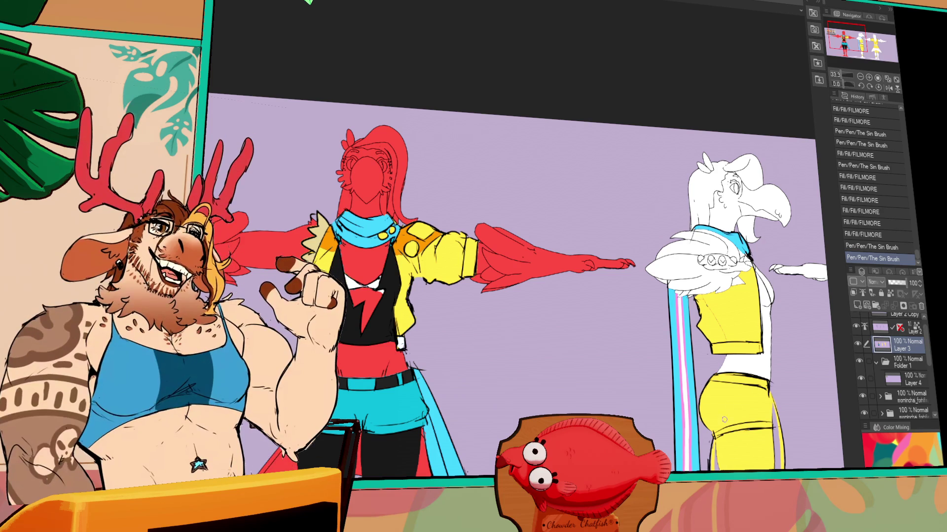
pyautogui.moveTo(747, 395); pyautogui.dragTo(771, 353)
pyautogui.moveTo(611, 450); pyautogui.dragTo(644, 412)
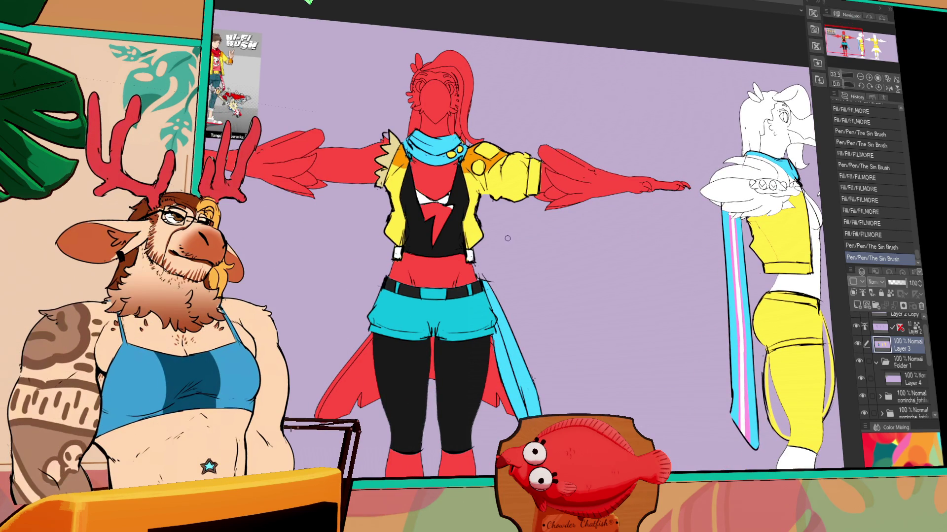
# Step: Recolour the hanging sash yellow and touch up the fur collar line
pyautogui.click(508, 369)
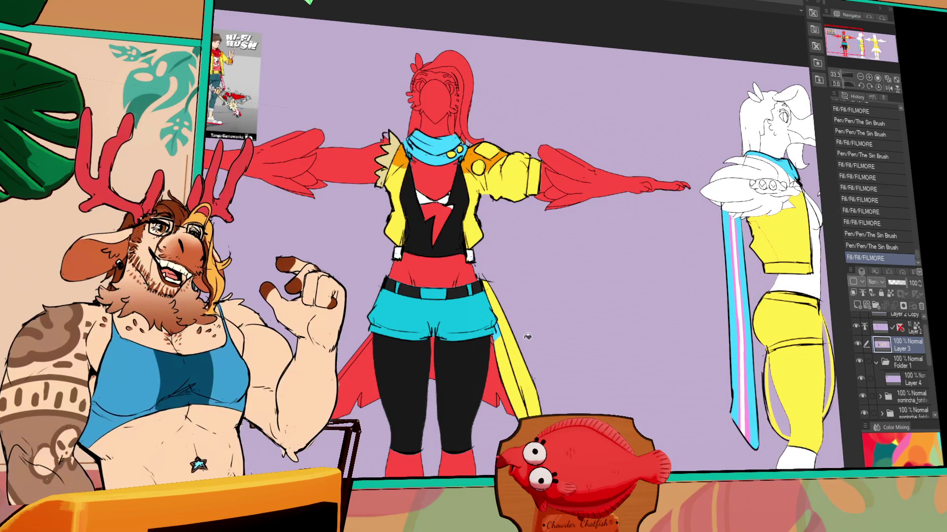
pyautogui.click(499, 331)
pyautogui.click(499, 347)
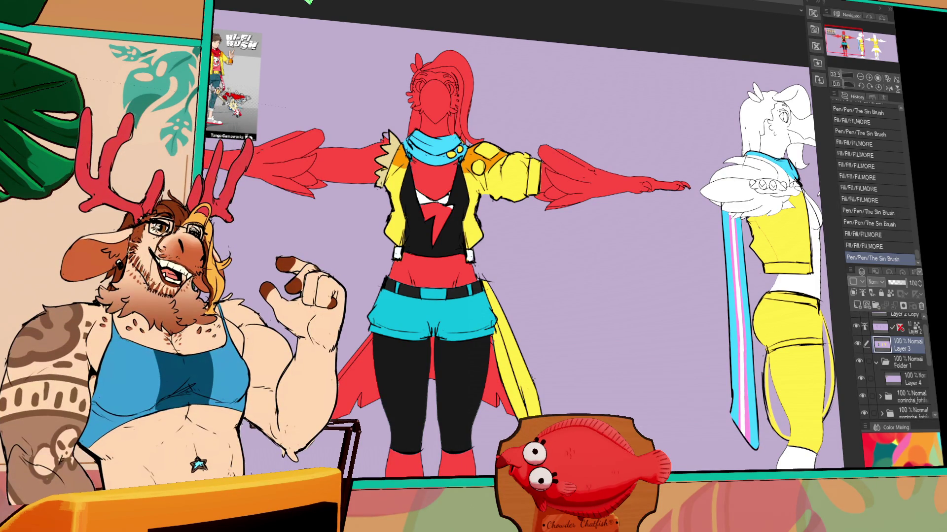
pyautogui.moveTo(614, 148); pyautogui.dragTo(614, 133)
pyautogui.moveTo(567, 195)
pyautogui.mouseDown()
pyautogui.moveTo(547, 208)
pyautogui.moveTo(572, 223)
pyautogui.mouseUp()
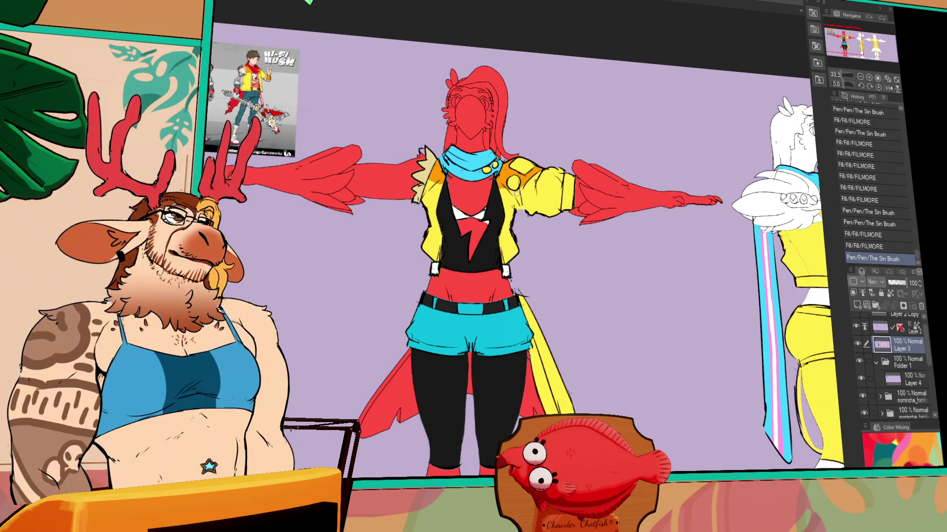
pyautogui.moveTo(424, 153); pyautogui.dragTo(432, 156)
# Step: Fill the jacket cuff tan and touch up its edge with pen strokes
pyautogui.click(567, 194)
pyautogui.click(574, 187)
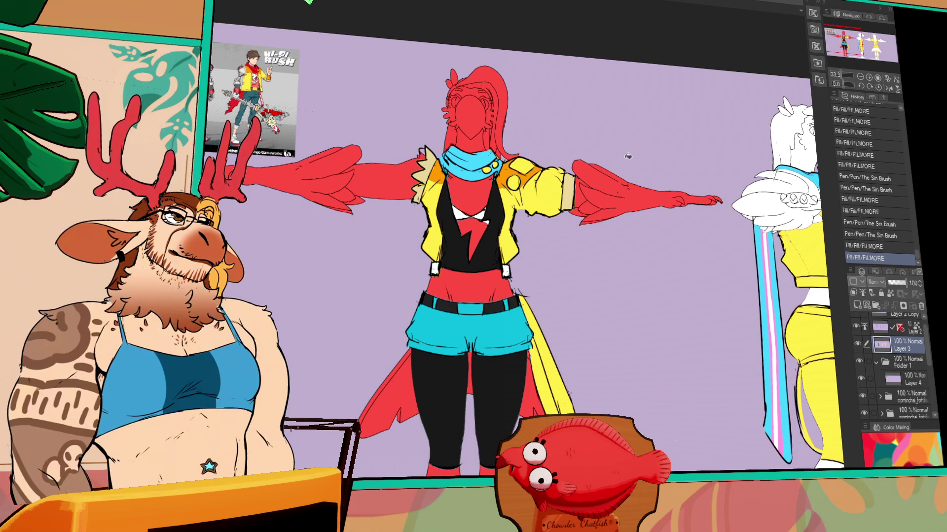
pyautogui.scroll(-1, 574, 186)
pyautogui.moveTo(576, 166); pyautogui.dragTo(578, 187)
pyautogui.moveTo(681, 194)
pyautogui.mouseDown()
pyautogui.moveTo(665, 182)
pyautogui.moveTo(596, 179)
pyautogui.mouseUp()
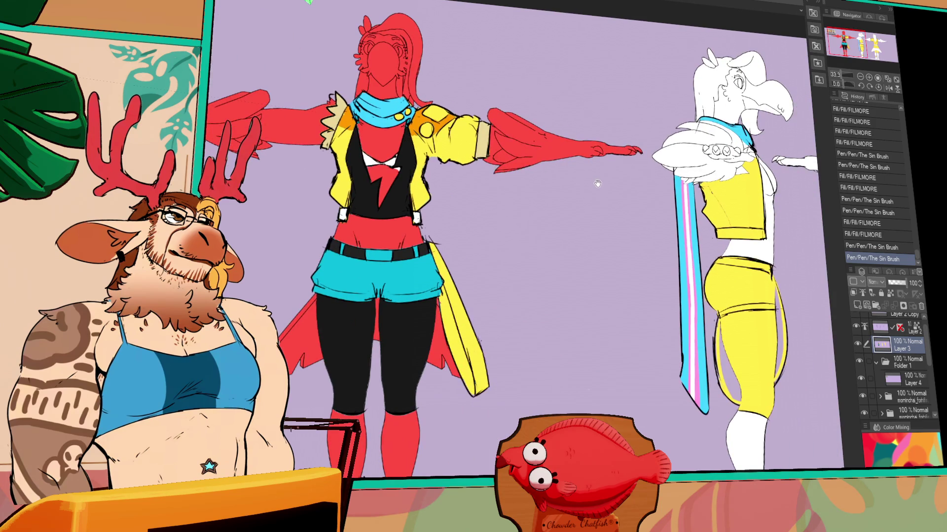
pyautogui.moveTo(611, 238)
pyautogui.mouseDown()
pyautogui.moveTo(681, 295)
pyautogui.moveTo(682, 274)
pyautogui.mouseUp()
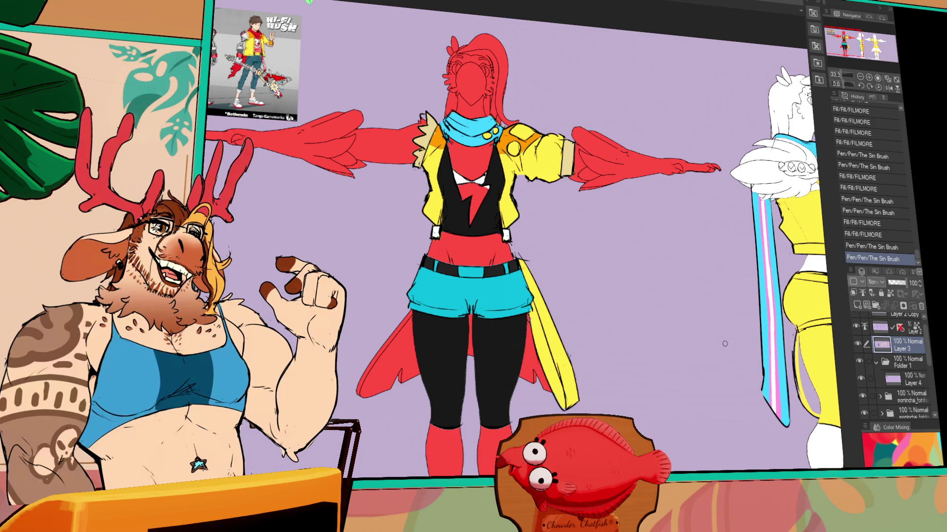
# Step: On Layer 2, erase the small stray marks on the front figure's chest
pyautogui.moveTo(763, 316); pyautogui.dragTo(715, 271)
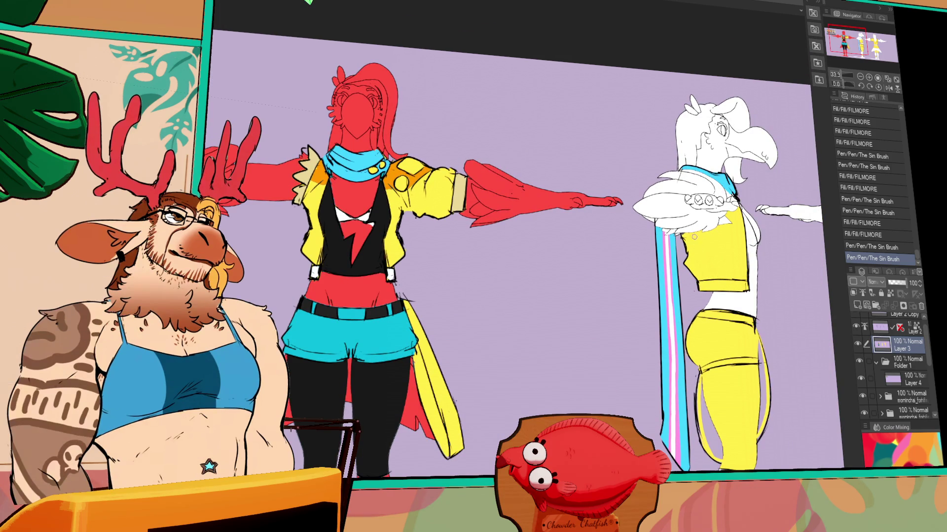
pyautogui.moveTo(710, 226); pyautogui.dragTo(720, 237)
pyautogui.click(862, 328)
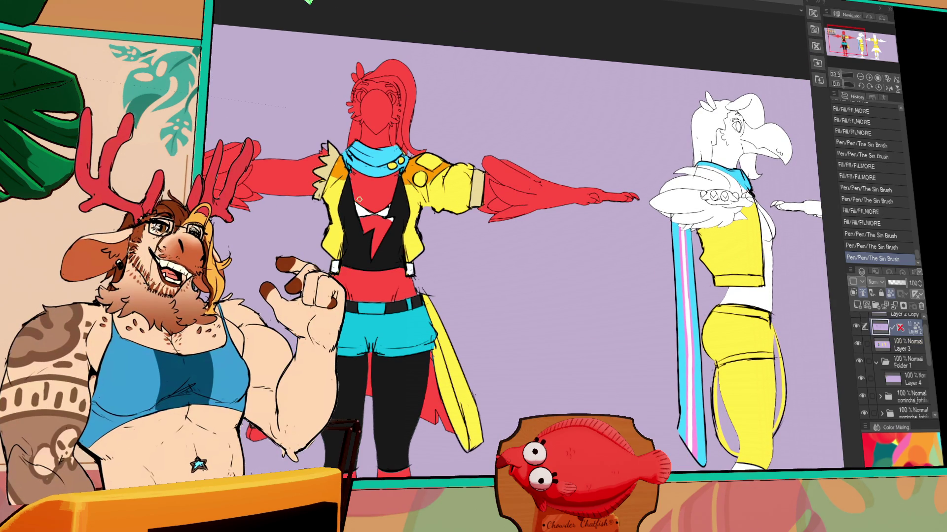
pyautogui.moveTo(384, 205)
pyautogui.mouseDown()
pyautogui.moveTo(385, 223)
pyautogui.moveTo(356, 200)
pyautogui.moveTo(391, 220)
pyautogui.mouseUp()
pyautogui.click(891, 345)
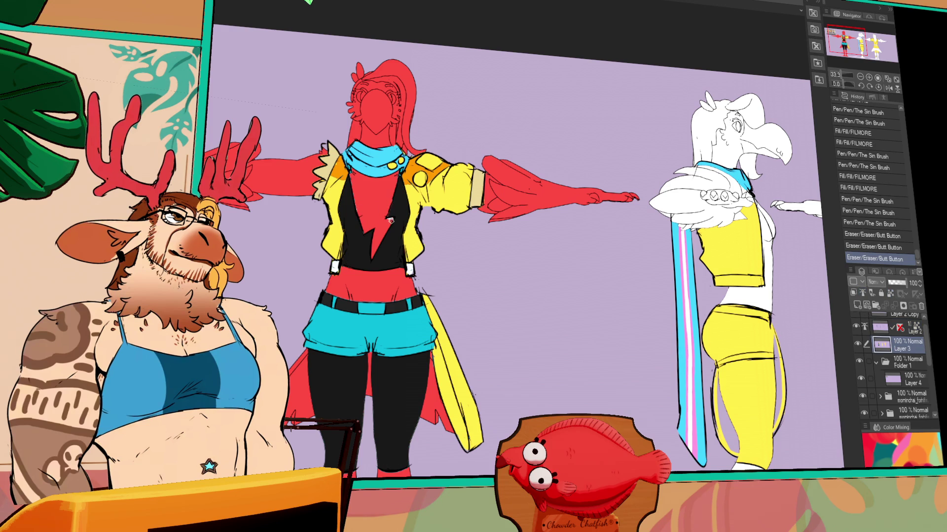
pyautogui.click(388, 222)
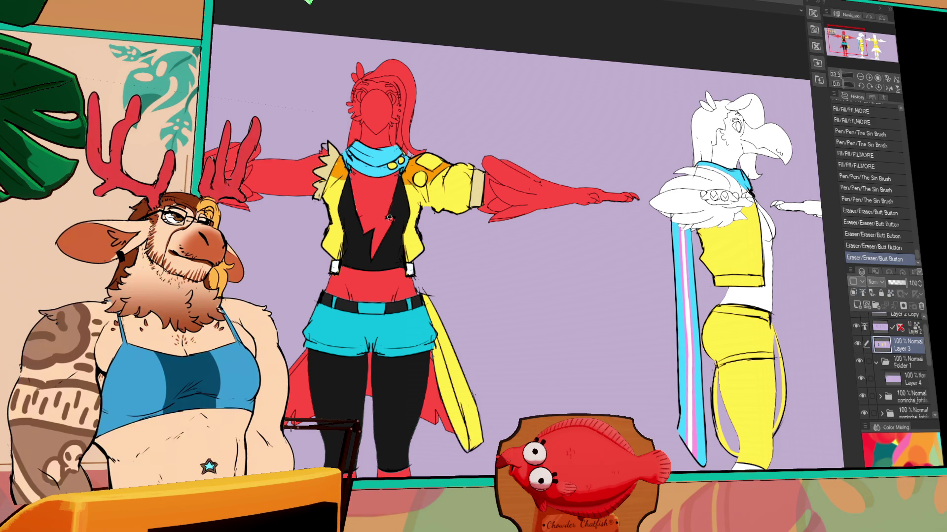
# Step: Paint a pale highlight across the front figure's chest
pyautogui.click(389, 218)
pyautogui.click(385, 207)
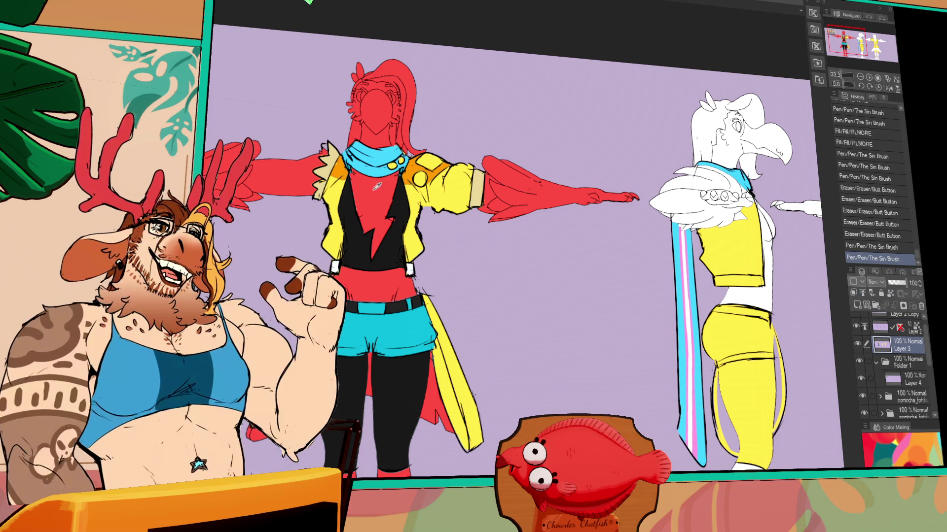
pyautogui.moveTo(360, 196); pyautogui.dragTo(387, 194)
pyautogui.moveTo(370, 194); pyautogui.dragTo(384, 190)
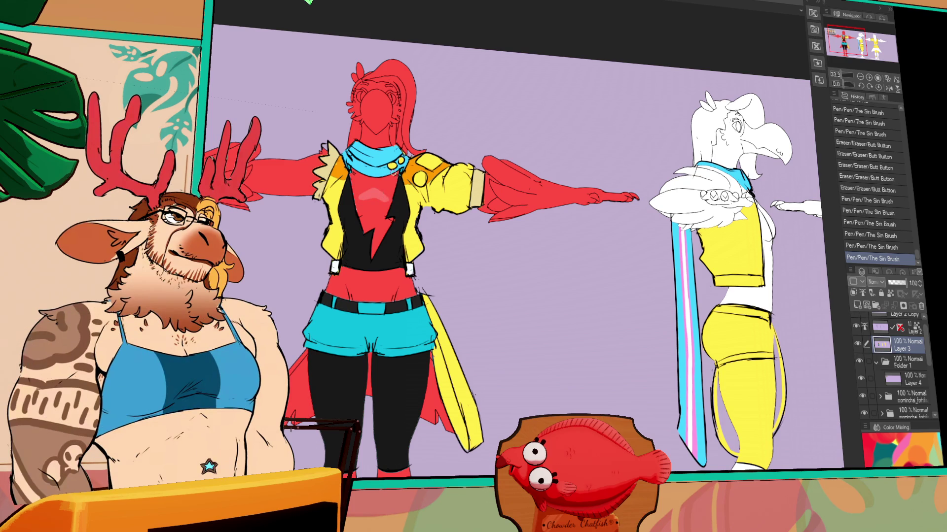
pyautogui.moveTo(645, 263); pyautogui.dragTo(613, 276)
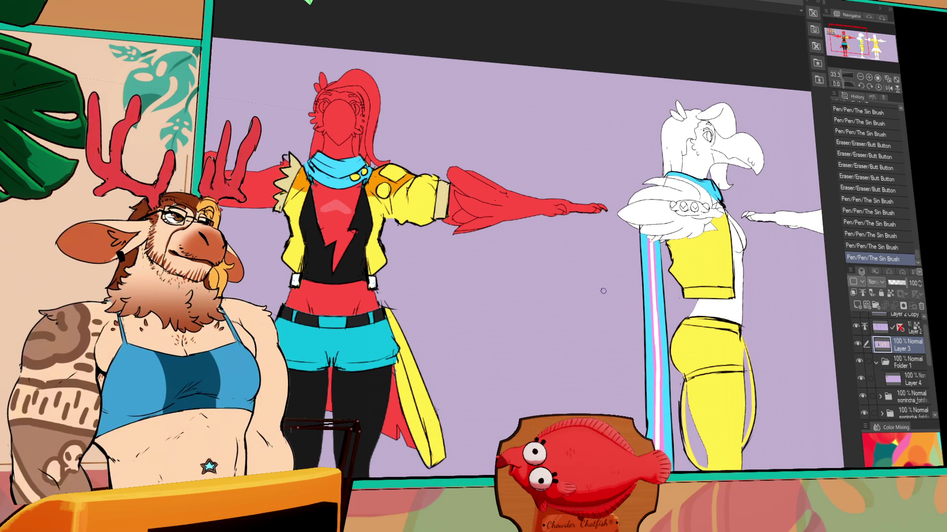
pyautogui.moveTo(666, 292); pyautogui.dragTo(659, 271)
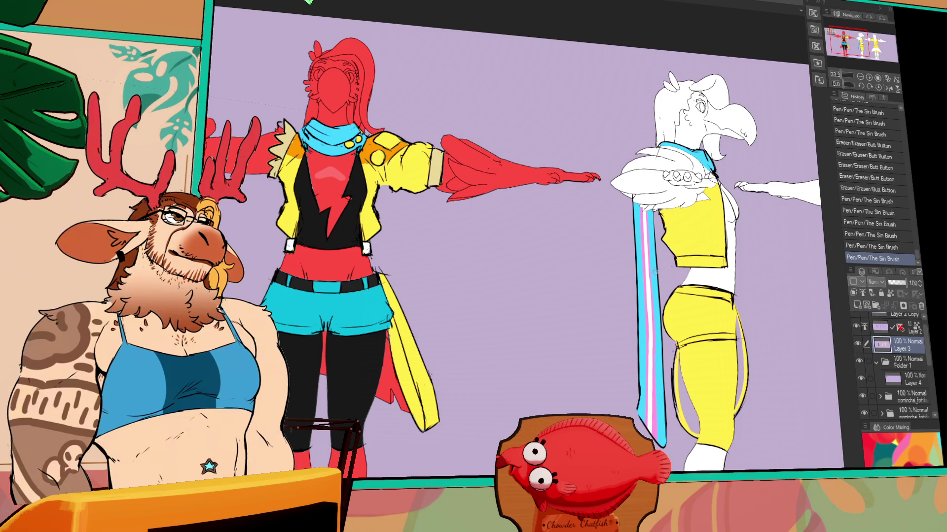
pyautogui.moveTo(672, 271); pyautogui.dragTo(669, 277)
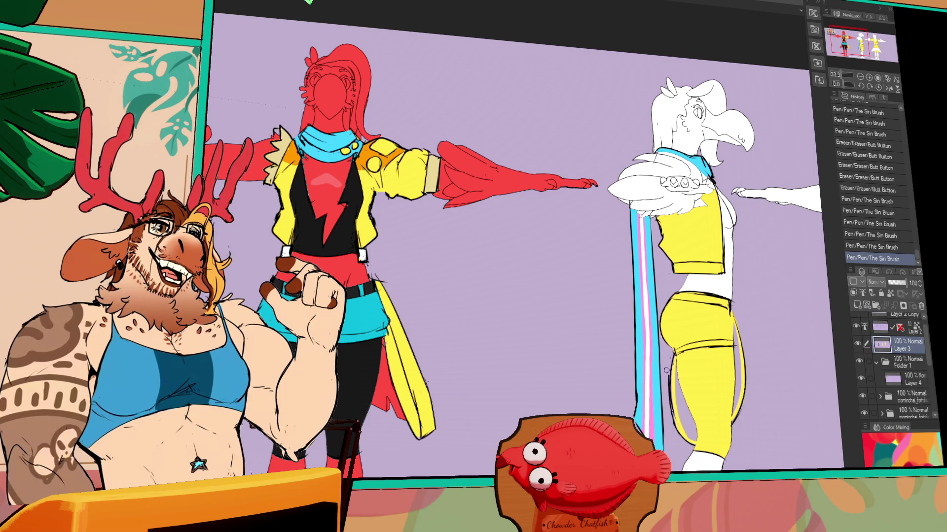
# Step: Select Layer 2's pixels to cover all coloured areas of both figures
pyautogui.click(905, 329)
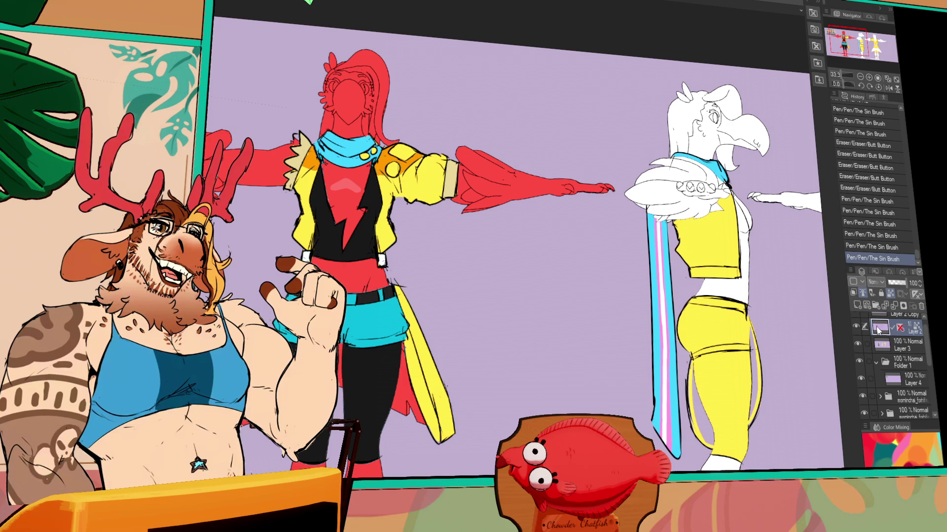
pyautogui.keyDown('ctrl'); pyautogui.click(878, 329); pyautogui.keyUp('ctrl')
pyautogui.scroll(1, 887, 355)
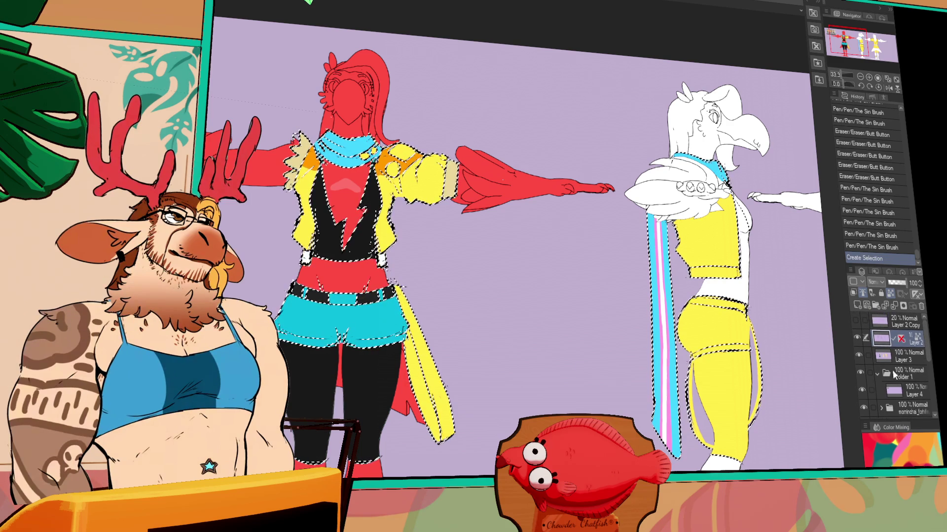
# Step: Clear the old selection and auto-select the red front figure's area
pyautogui.keyDown('ctrl'); pyautogui.click(879, 321); pyautogui.keyUp('ctrl')
pyautogui.hotkey('ctrl', 'd')
pyautogui.scroll(-4, 875, 366)
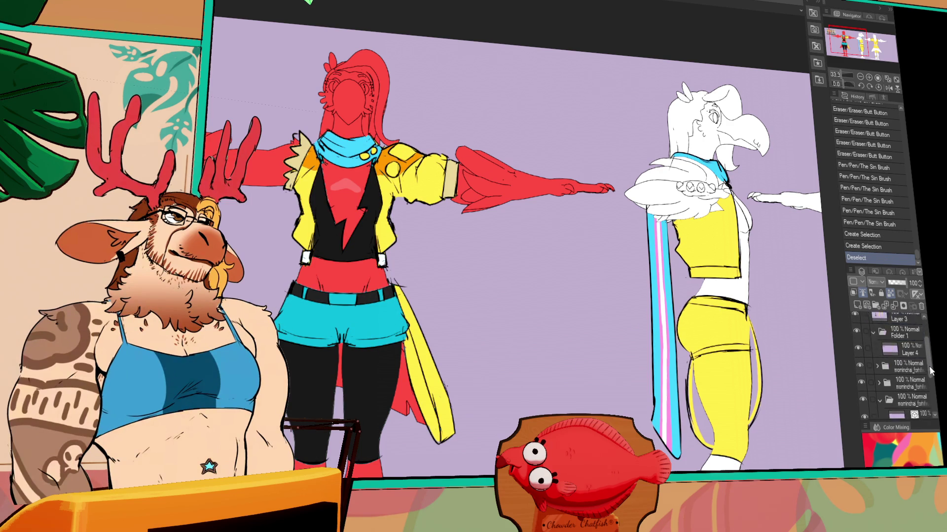
pyautogui.click(861, 366)
pyautogui.click(861, 366)
pyautogui.keyDown('ctrl'); pyautogui.click(893, 386); pyautogui.keyUp('ctrl')
pyautogui.scroll(4, 893, 364)
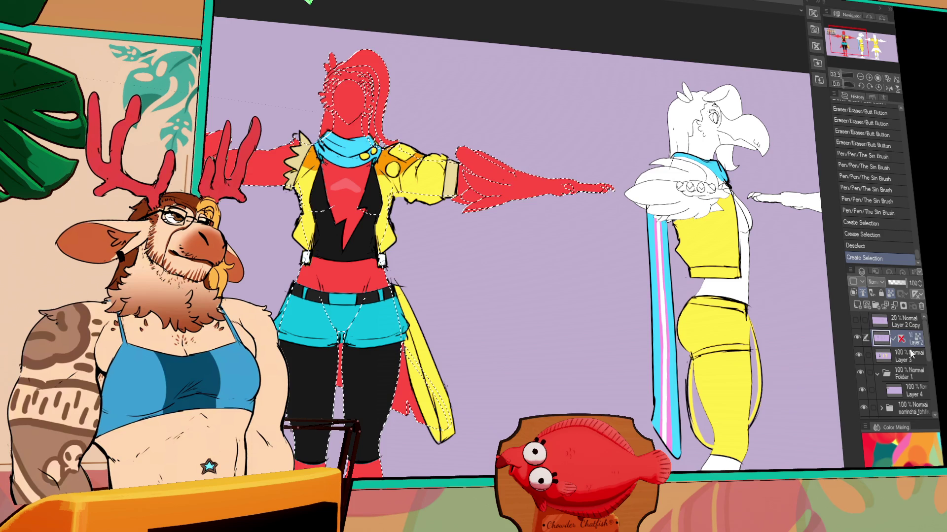
# Step: Erase stray colour inside the selection on Layer 3, then deselect
pyautogui.click(904, 354)
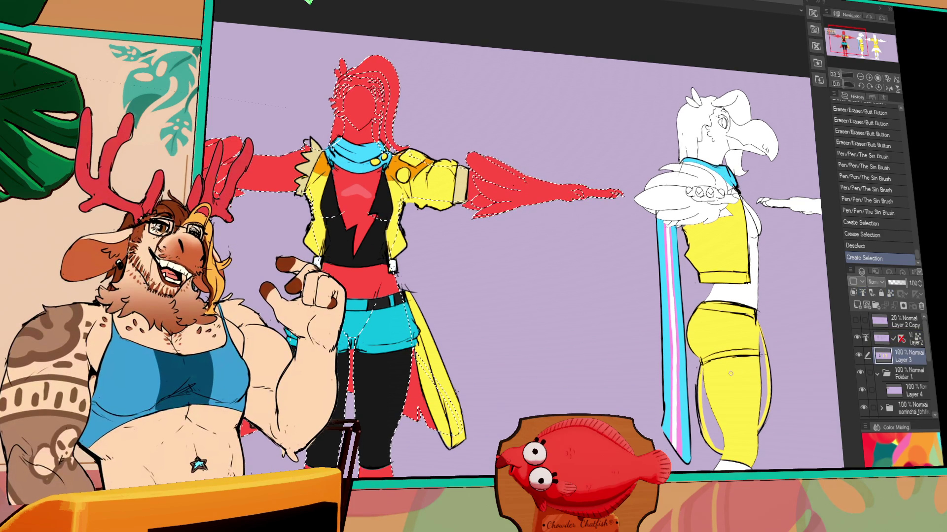
pyautogui.moveTo(343, 343)
pyautogui.mouseDown()
pyautogui.moveTo(351, 328)
pyautogui.moveTo(361, 335)
pyautogui.mouseUp()
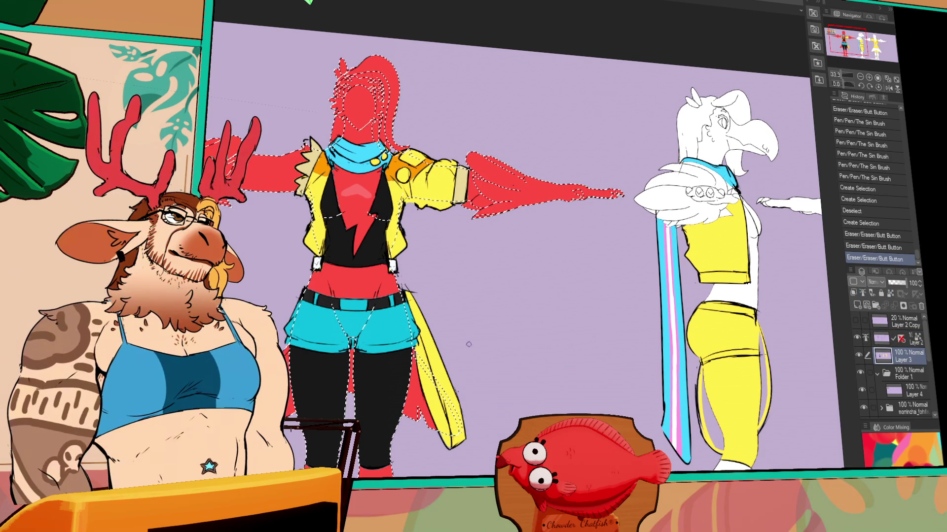
pyautogui.click(350, 339)
pyautogui.hotkey('ctrl', 'd')
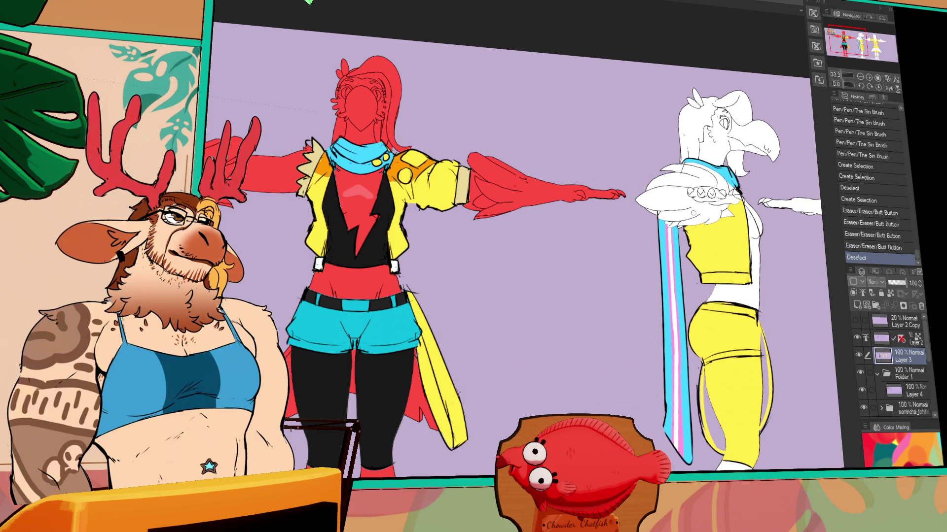
pyautogui.scroll(-1, 684, 271)
pyautogui.scroll(-1, 732, 256)
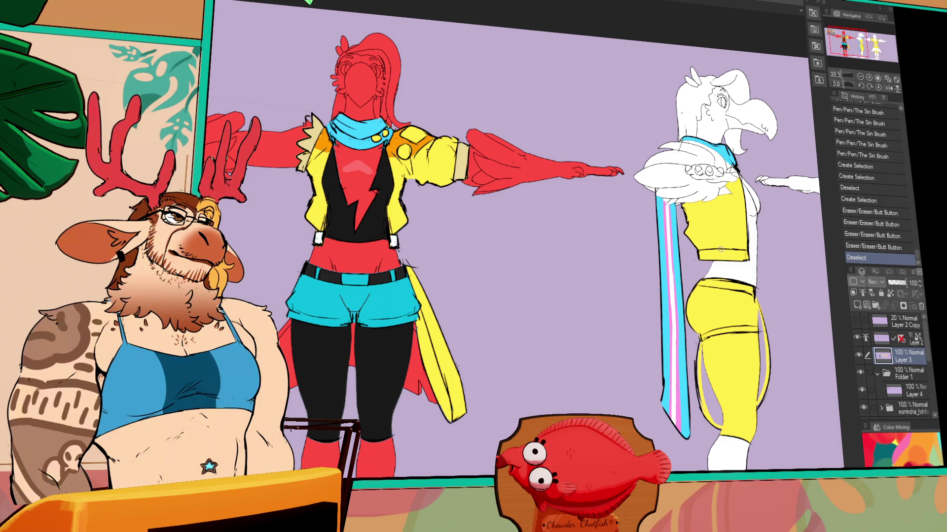
# Step: Select the side figure's torso and fill its vest area black
pyautogui.moveTo(793, 280)
pyautogui.mouseDown()
pyautogui.moveTo(760, 265)
pyautogui.moveTo(759, 234)
pyautogui.mouseUp()
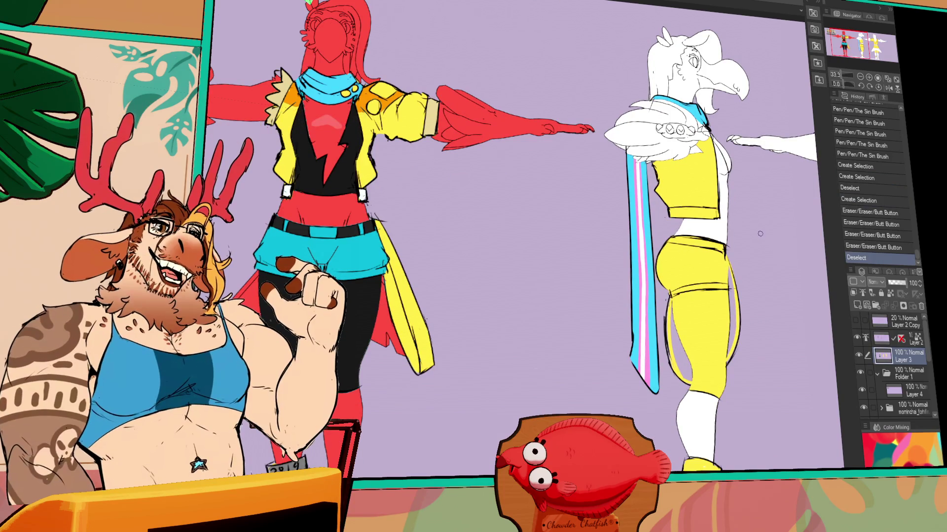
pyautogui.moveTo(749, 289)
pyautogui.mouseDown()
pyautogui.moveTo(690, 314)
pyautogui.moveTo(691, 241)
pyautogui.mouseUp()
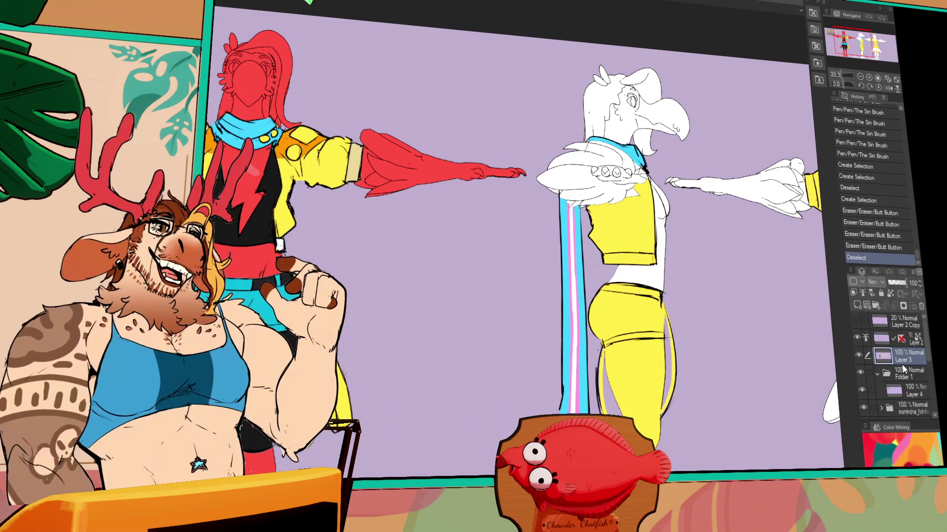
pyautogui.click(659, 258)
pyautogui.moveTo(656, 256)
pyautogui.mouseDown()
pyautogui.moveTo(660, 241)
pyautogui.moveTo(723, 240)
pyautogui.moveTo(715, 222)
pyautogui.mouseUp()
pyautogui.click(659, 232)
pyautogui.hotkey('ctrl', 'd')
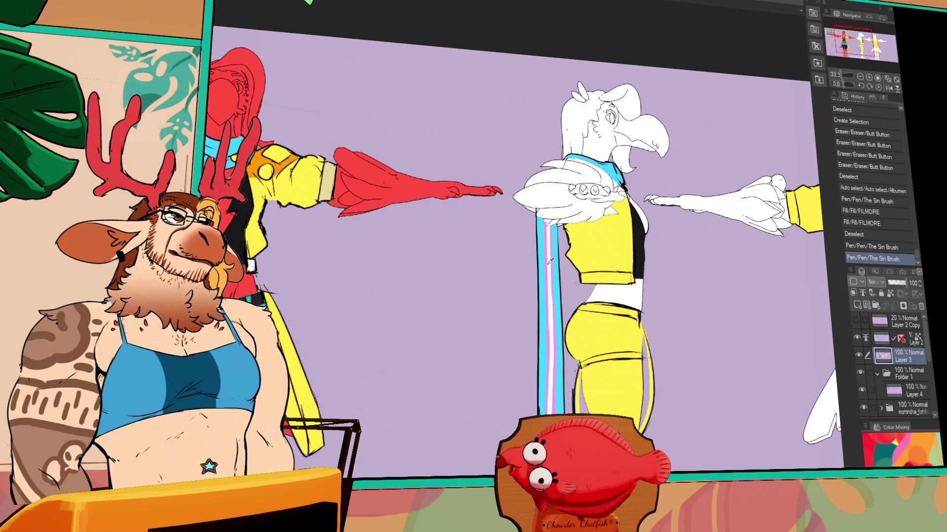
# Step: Paint pink and white trans-flag stripes within the front figure's selected scarf
pyautogui.click(213, 152)
pyautogui.moveTo(209, 139)
pyautogui.mouseDown()
pyautogui.moveTo(264, 147)
pyautogui.moveTo(221, 144)
pyautogui.mouseUp()
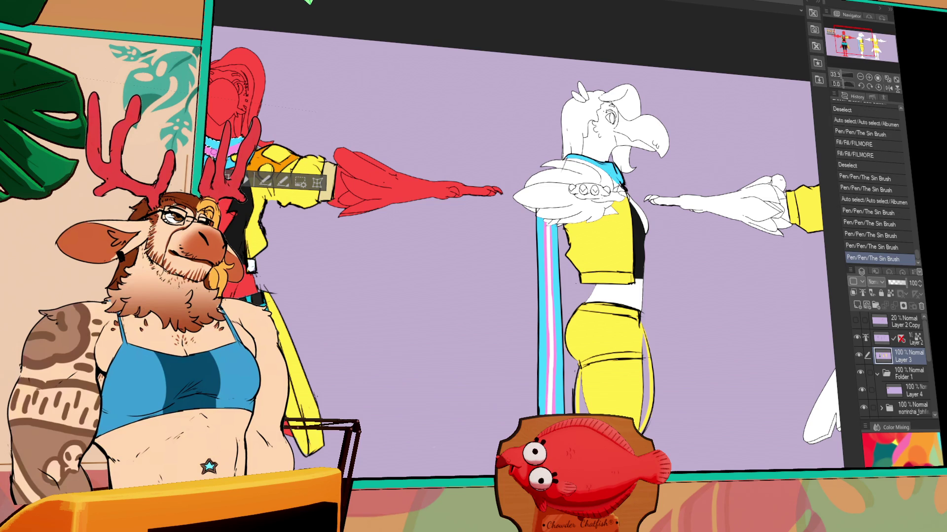
pyautogui.hotkey('ctrl', 'd')
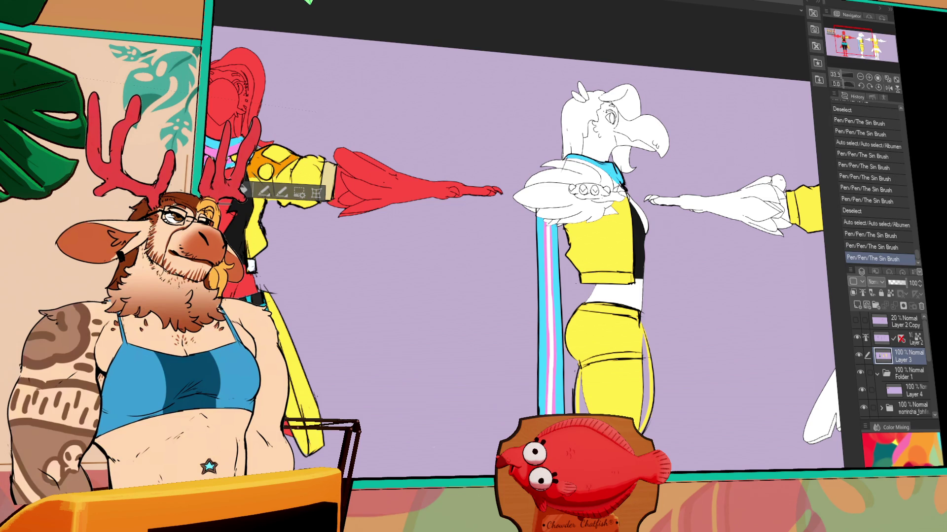
pyautogui.click(212, 148)
pyautogui.moveTo(204, 143); pyautogui.dragTo(232, 158)
pyautogui.hotkey('ctrl', 'd')
# Step: Start filling the side view's shorts cyan
pyautogui.scroll(-2, 708, 411)
pyautogui.scroll(-5, 682, 434)
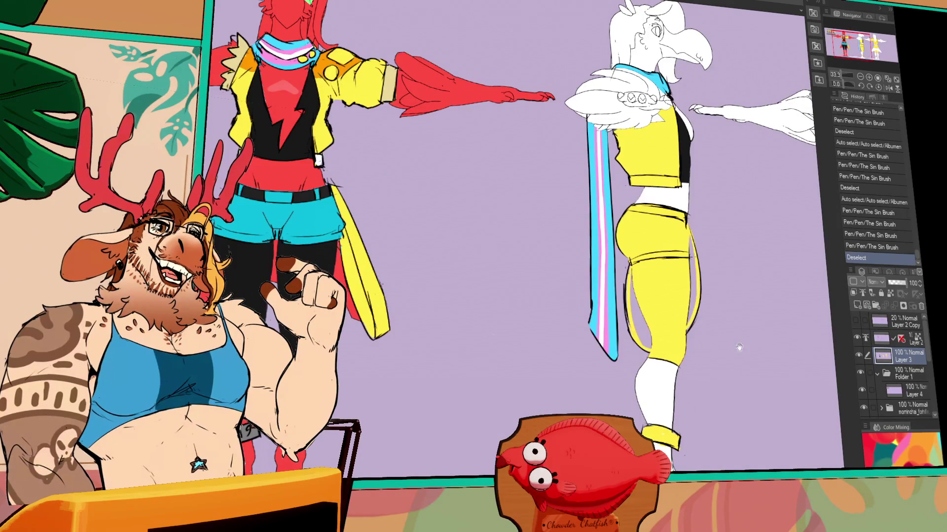
pyautogui.moveTo(725, 419); pyautogui.dragTo(800, 442)
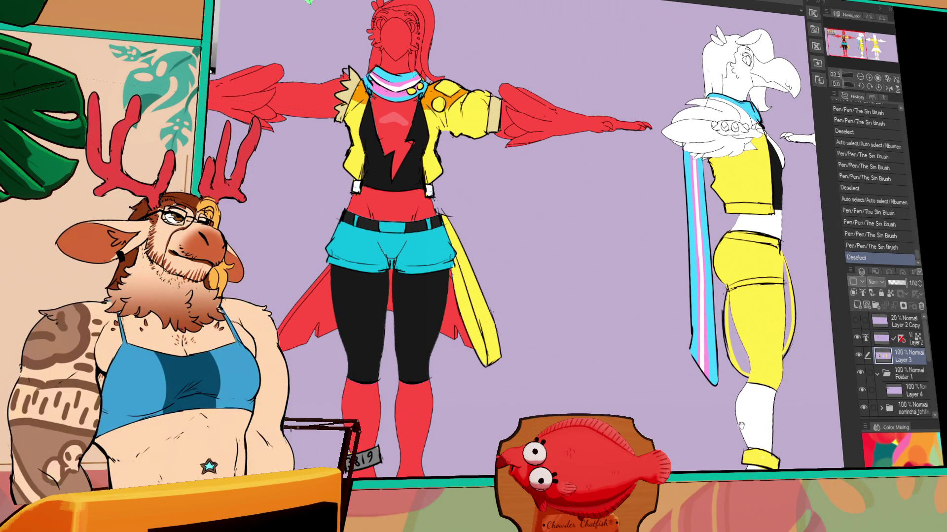
pyautogui.moveTo(719, 427)
pyautogui.mouseDown()
pyautogui.moveTo(763, 454)
pyautogui.moveTo(394, 429)
pyautogui.moveTo(497, 422)
pyautogui.mouseUp()
pyautogui.click(527, 266)
# Step: Finish the side view's cyan shorts and black leggings, fixing stray pen strokes
pyautogui.click(532, 288)
pyautogui.click(485, 287)
pyautogui.click(542, 342)
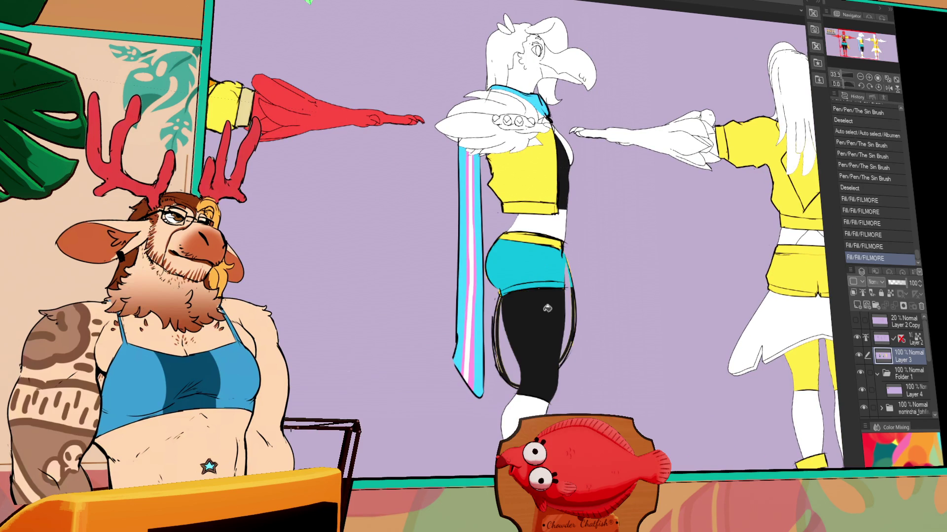
pyautogui.moveTo(572, 295); pyautogui.dragTo(568, 254)
pyautogui.hotkey('ctrl', 'z')
pyautogui.moveTo(567, 313)
pyautogui.mouseDown()
pyautogui.moveTo(565, 252)
pyautogui.moveTo(582, 290)
pyautogui.mouseUp()
pyautogui.hotkey('ctrl', 'z')
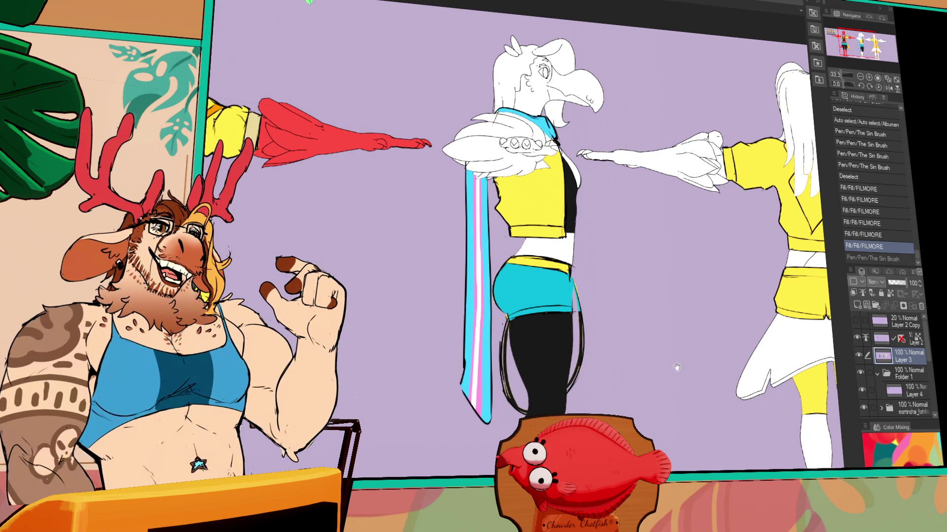
pyautogui.moveTo(676, 370); pyautogui.dragTo(679, 383)
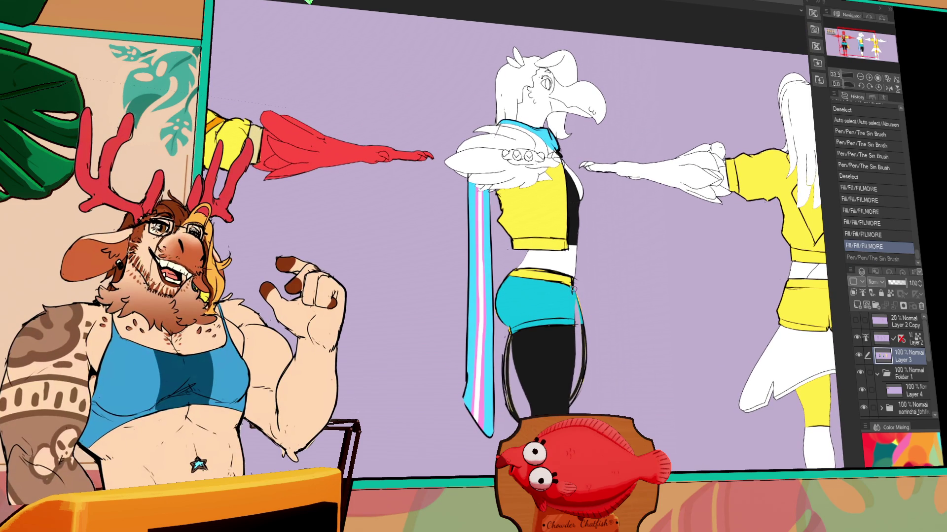
pyautogui.hotkey('ctrl', 'y')
# Step: Fill the back view's legs black and its shorts and lower strip cyan
pyautogui.moveTo(619, 316)
pyautogui.mouseDown()
pyautogui.moveTo(613, 294)
pyautogui.moveTo(542, 296)
pyautogui.mouseUp()
pyautogui.scroll(2, 694, 237)
pyautogui.click(694, 237)
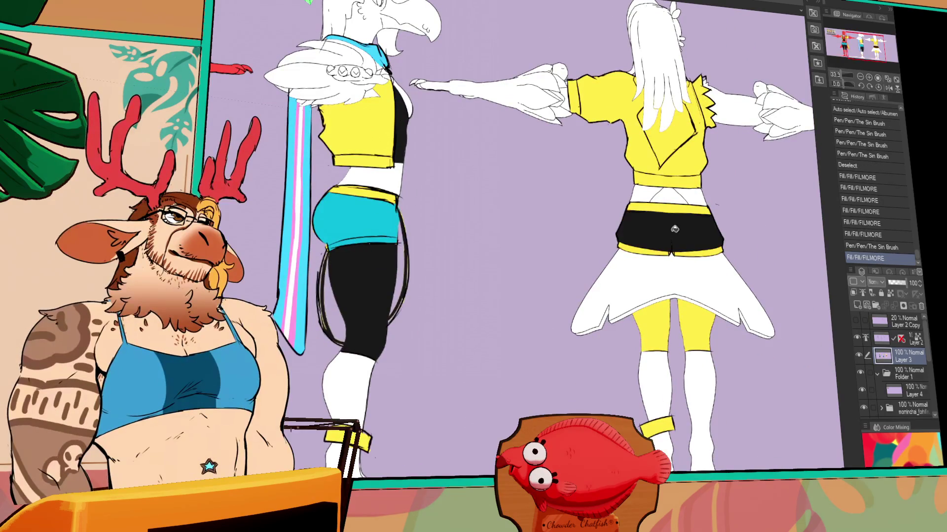
pyautogui.hotkey('ctrl', 'z')
pyautogui.click(665, 319)
pyautogui.click(693, 321)
pyautogui.moveTo(597, 212); pyautogui.dragTo(604, 228)
pyautogui.keyDown('alt'); pyautogui.click(378, 235); pyautogui.keyUp('alt')
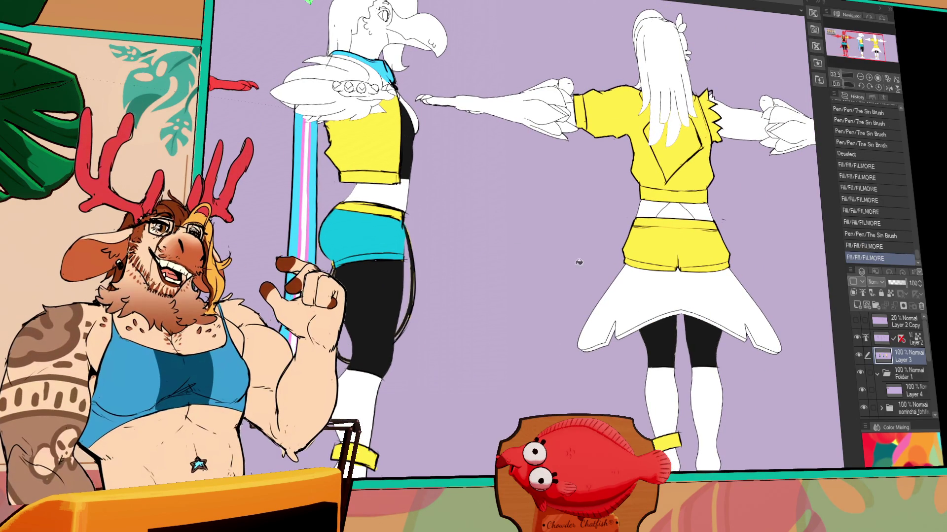
pyautogui.click(677, 244)
pyautogui.click(655, 256)
pyautogui.click(703, 260)
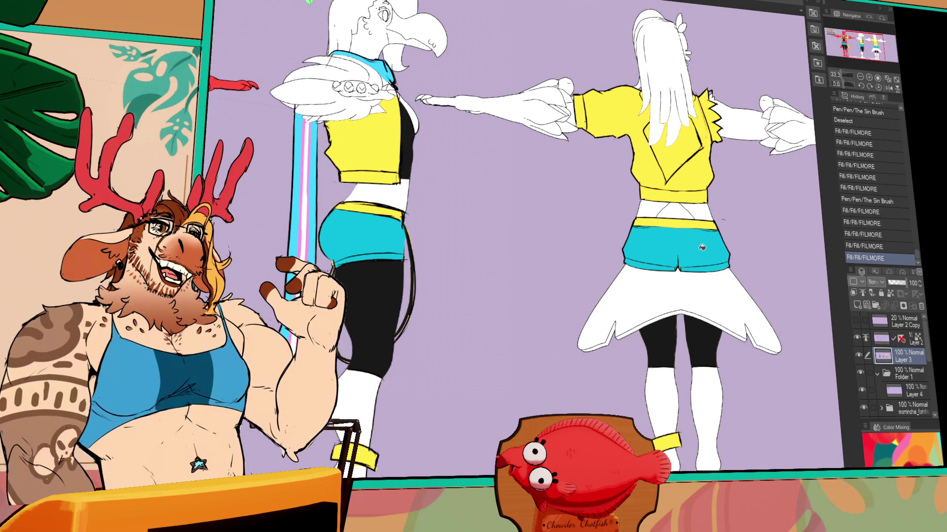
pyautogui.moveTo(640, 243); pyautogui.dragTo(642, 245)
pyautogui.moveTo(642, 245); pyautogui.dragTo(643, 247)
# Step: Fill the side and back figures' waistbands black and touch up the side waistband
pyautogui.moveTo(59, 182); pyautogui.dragTo(405, 201)
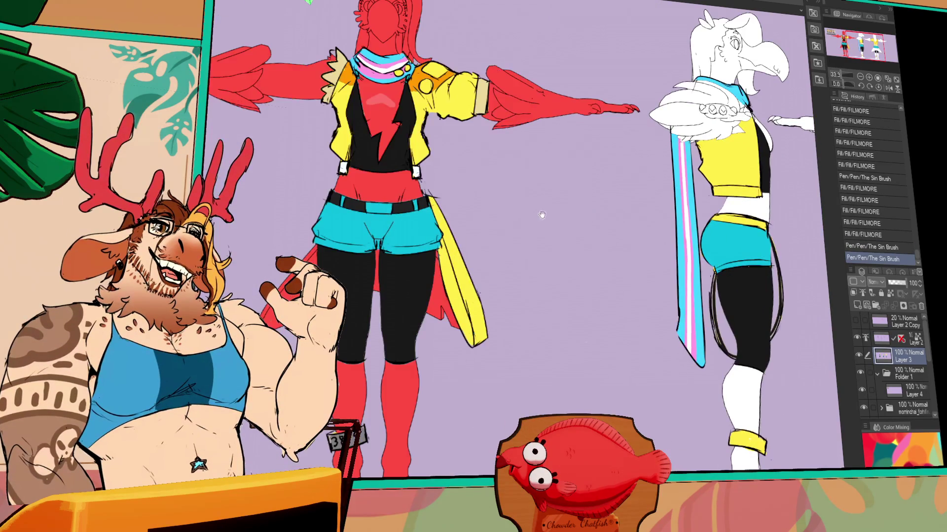
pyautogui.moveTo(714, 212); pyautogui.dragTo(533, 210)
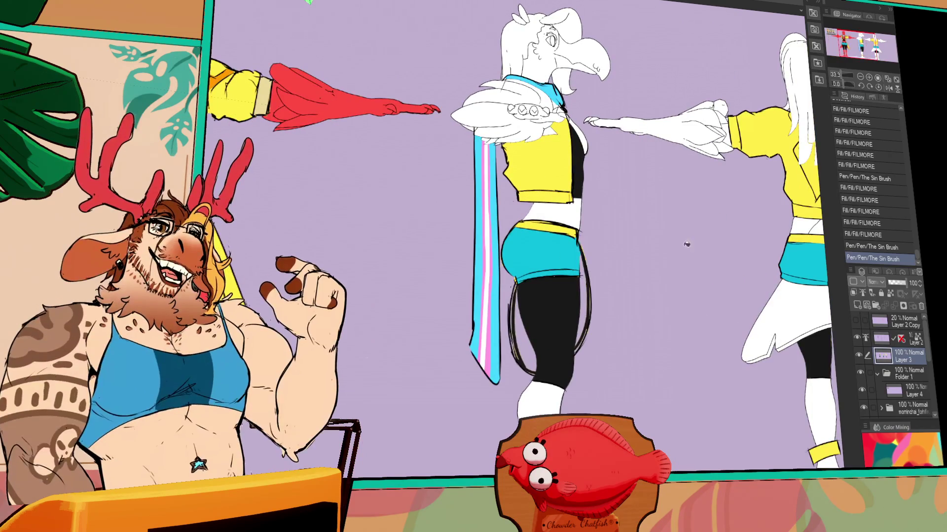
pyautogui.click(807, 236)
pyautogui.click(552, 226)
pyautogui.moveTo(821, 254)
pyautogui.mouseDown()
pyautogui.moveTo(708, 269)
pyautogui.moveTo(694, 254)
pyautogui.mouseUp()
pyautogui.hotkey('ctrl', 'z')
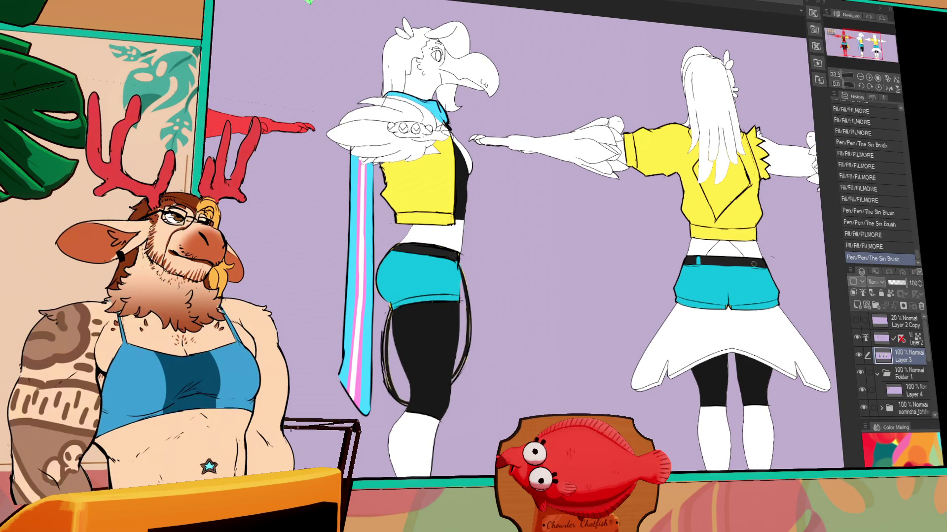
pyautogui.moveTo(753, 266)
pyautogui.mouseDown()
pyautogui.moveTo(754, 257)
pyautogui.moveTo(752, 267)
pyautogui.mouseUp()
pyautogui.hotkey('ctrl', 'z')
pyautogui.moveTo(415, 260)
pyautogui.mouseDown()
pyautogui.moveTo(416, 243)
pyautogui.moveTo(453, 256)
pyautogui.mouseUp()
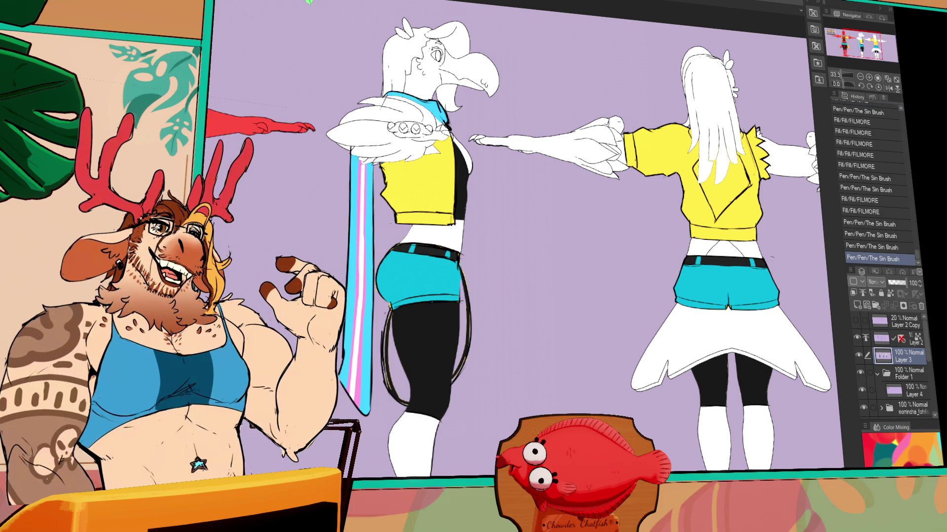
pyautogui.moveTo(791, 203)
pyautogui.mouseDown()
pyautogui.moveTo(717, 267)
pyautogui.moveTo(685, 245)
pyautogui.mouseUp()
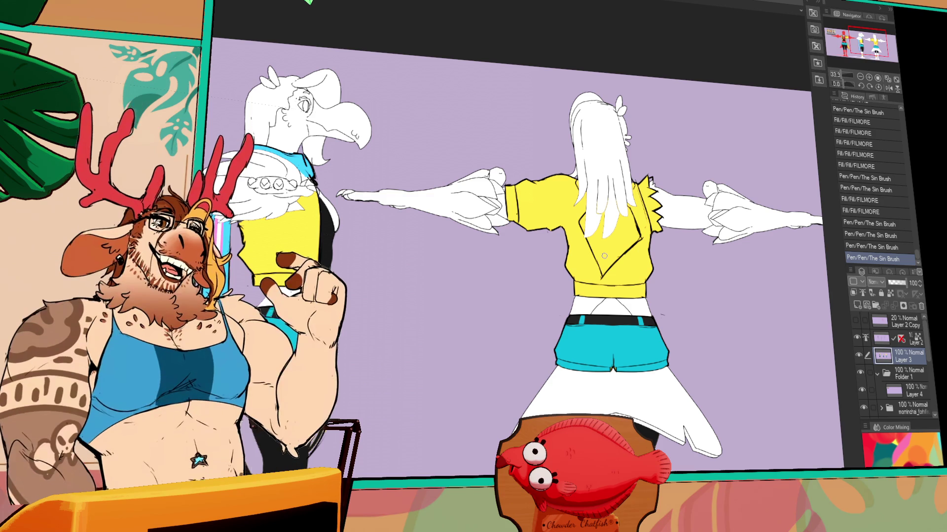
pyautogui.scroll(-5, 601, 253)
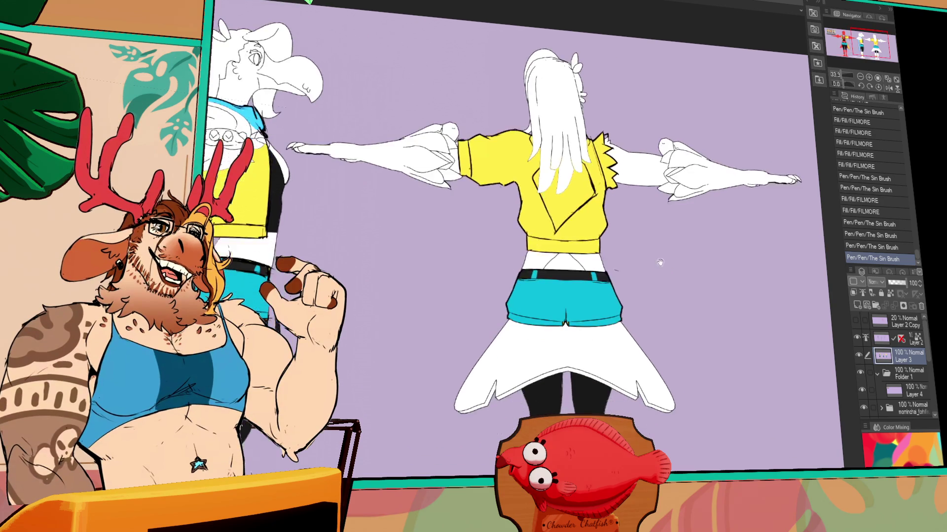
pyautogui.moveTo(381, 352); pyautogui.dragTo(766, 268)
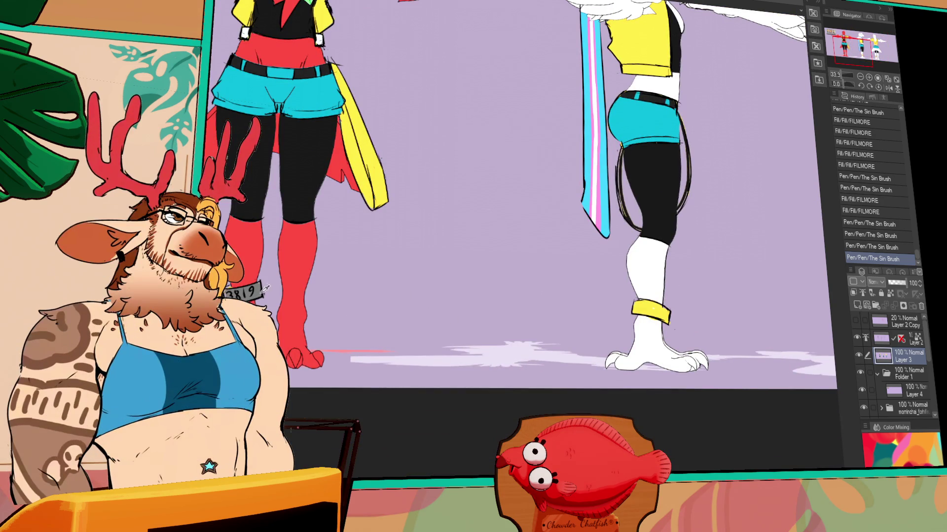
# Step: Fill the yellow ankle bands on the side and back figures grey
pyautogui.click(653, 310)
pyautogui.hscroll(5, 665, 305)
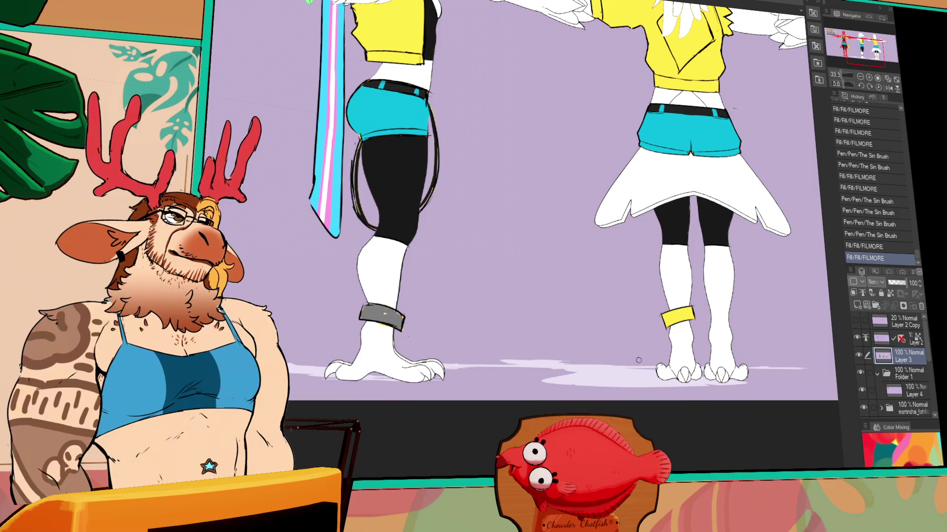
pyautogui.click(681, 316)
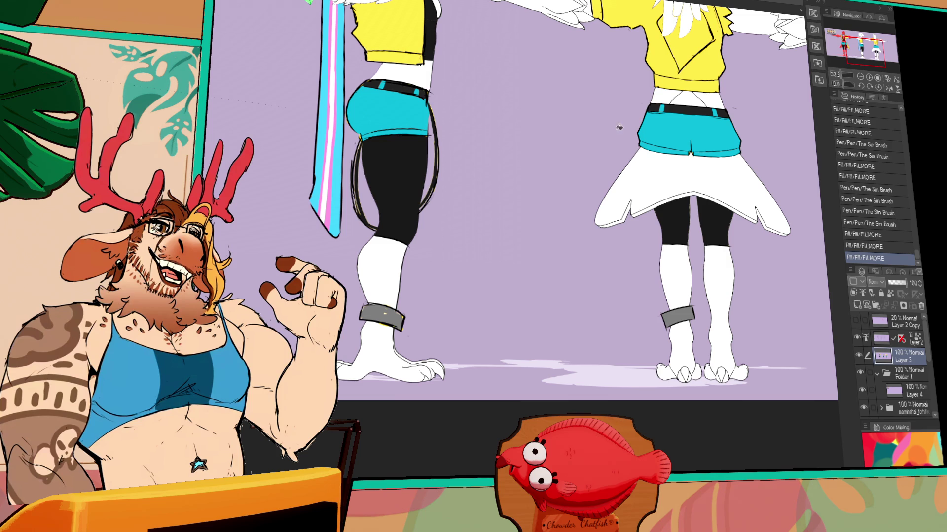
pyautogui.moveTo(486, 246); pyautogui.dragTo(593, 286)
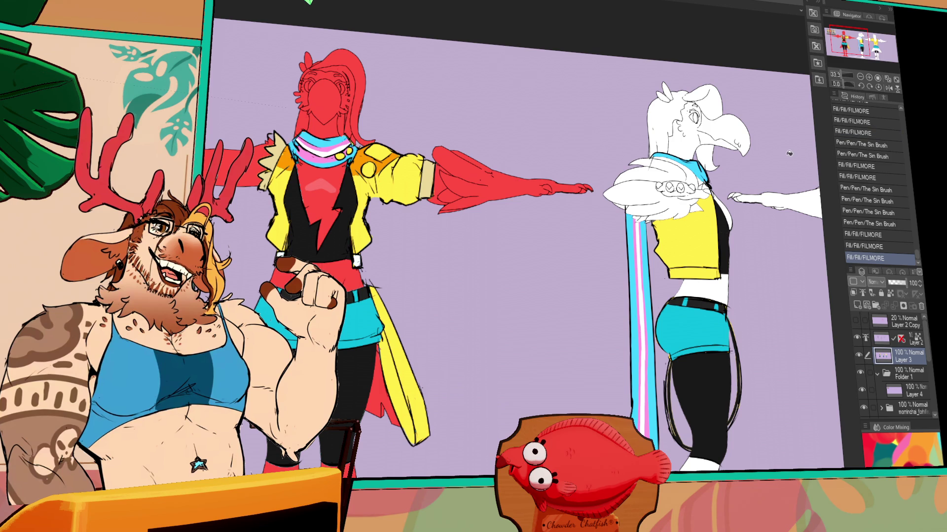
# Step: Bring the back-view character into view and make Layer 2 the active layer
pyautogui.moveTo(686, 183)
pyautogui.mouseDown()
pyautogui.moveTo(713, 204)
pyautogui.moveTo(777, 182)
pyautogui.moveTo(505, 222)
pyautogui.mouseUp()
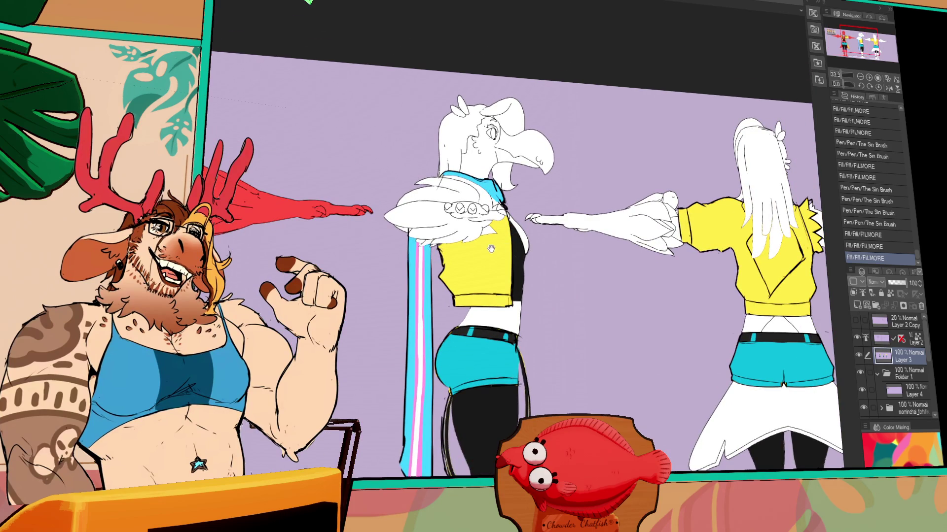
pyautogui.moveTo(405, 222)
pyautogui.mouseDown()
pyautogui.moveTo(618, 224)
pyautogui.moveTo(615, 243)
pyautogui.moveTo(633, 252)
pyautogui.mouseUp()
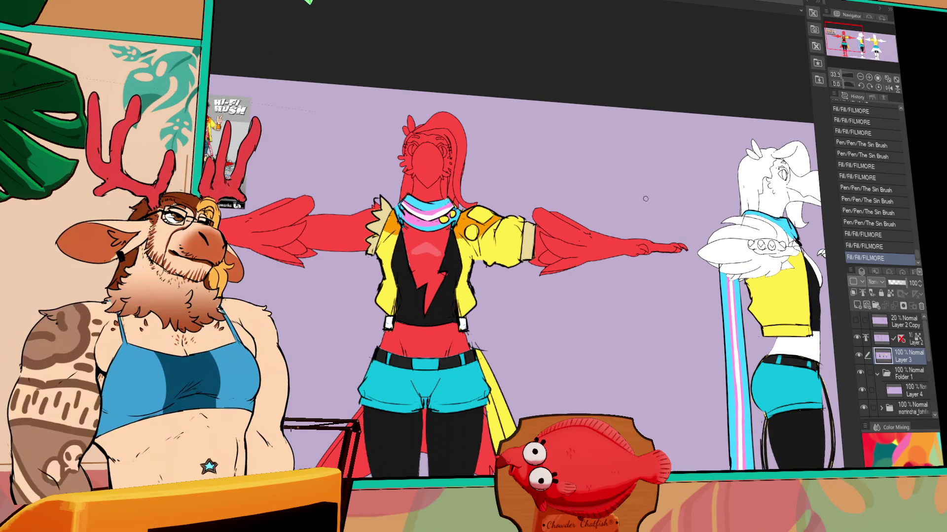
pyautogui.moveTo(651, 307); pyautogui.dragTo(632, 189)
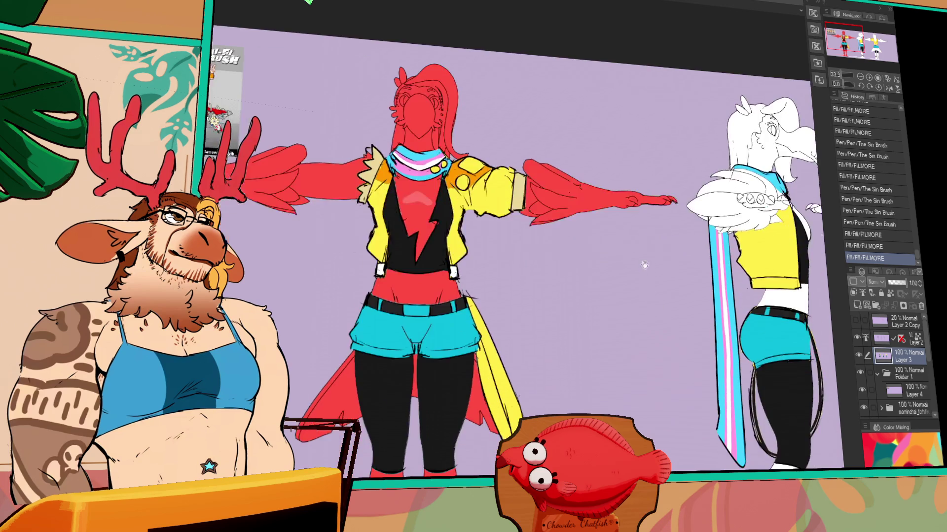
pyautogui.moveTo(644, 244); pyautogui.dragTo(630, 130)
pyautogui.moveTo(789, 113)
pyautogui.mouseDown()
pyautogui.moveTo(673, 171)
pyautogui.moveTo(711, 228)
pyautogui.moveTo(593, 217)
pyautogui.mouseUp()
pyautogui.moveTo(710, 207); pyautogui.dragTo(626, 213)
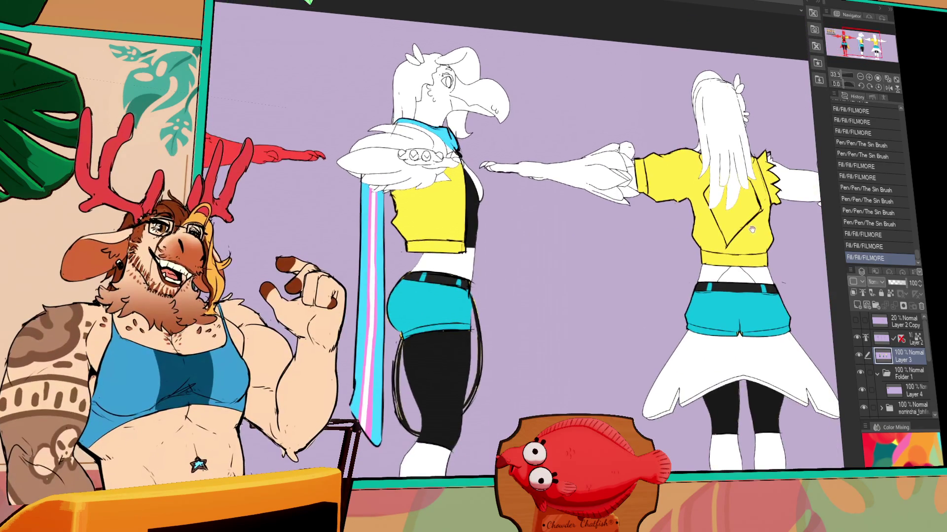
pyautogui.moveTo(824, 185); pyautogui.dragTo(695, 193)
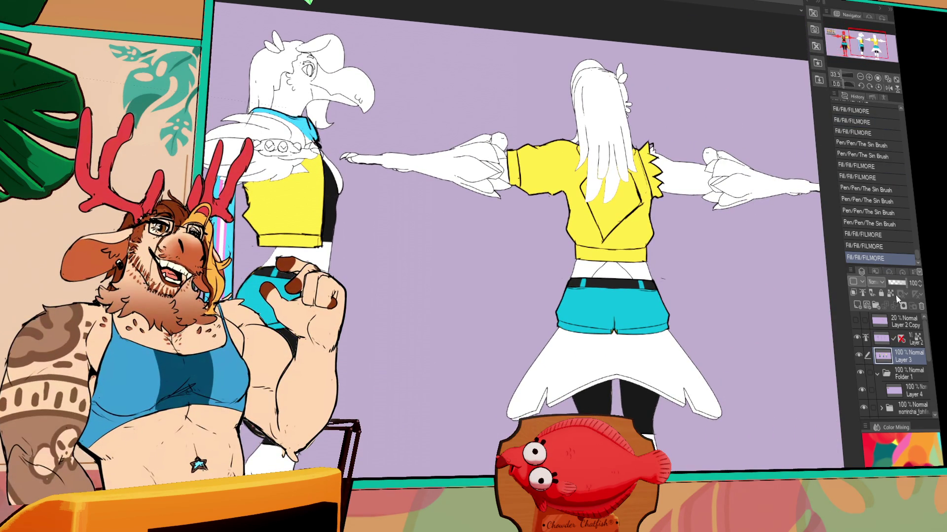
pyautogui.click(895, 339)
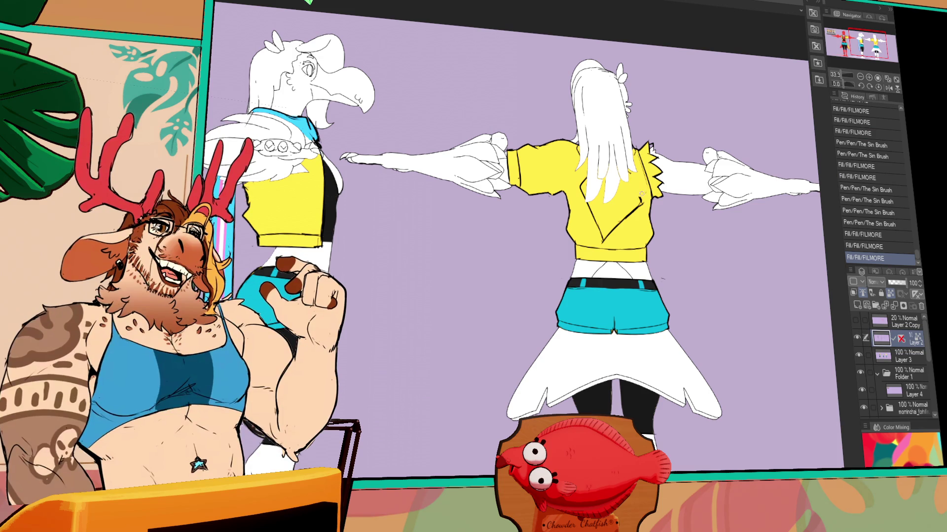
# Step: Erase three small patches on the yellow shirt, then select all of the chowdersticker document
pyautogui.moveTo(616, 226); pyautogui.dragTo(602, 242)
pyautogui.moveTo(595, 205); pyautogui.dragTo(598, 232)
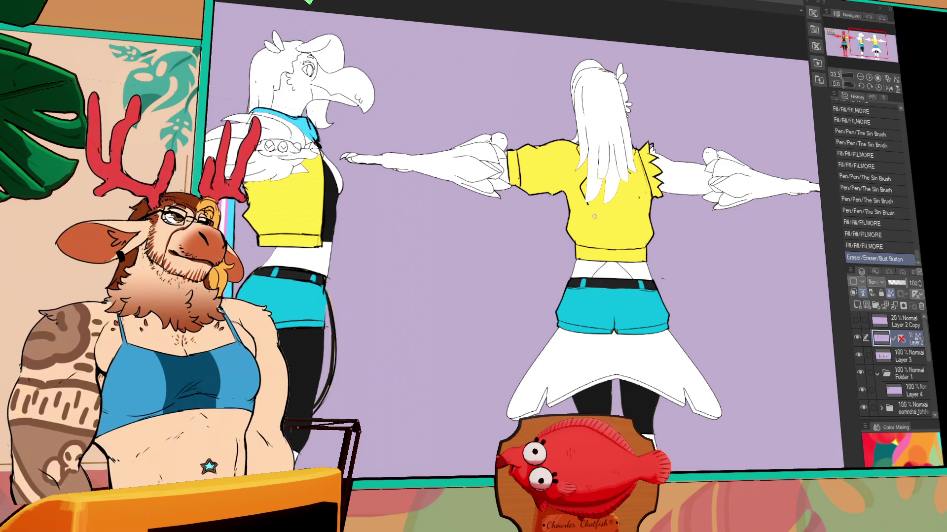
pyautogui.moveTo(580, 182); pyautogui.dragTo(587, 197)
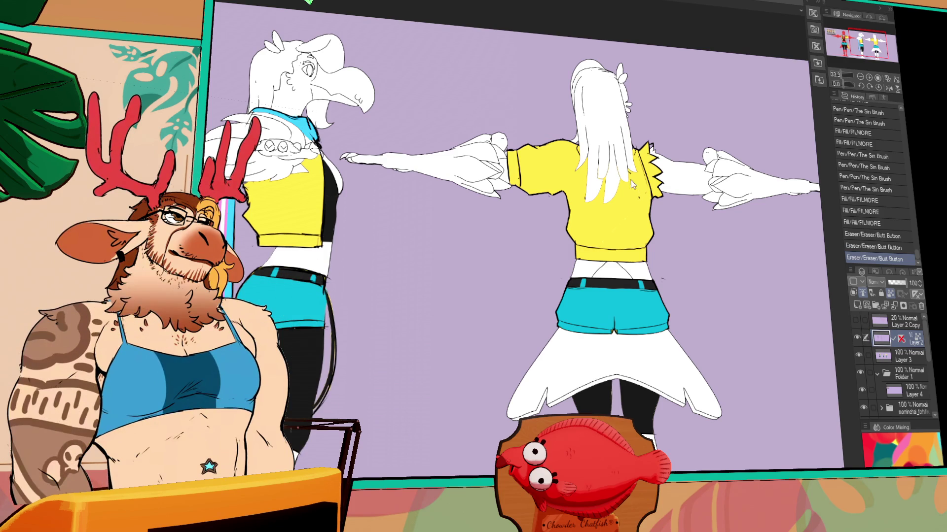
pyautogui.hotkey('ctrl', 'Tab')
pyautogui.hotkey('ctrl', 'a')
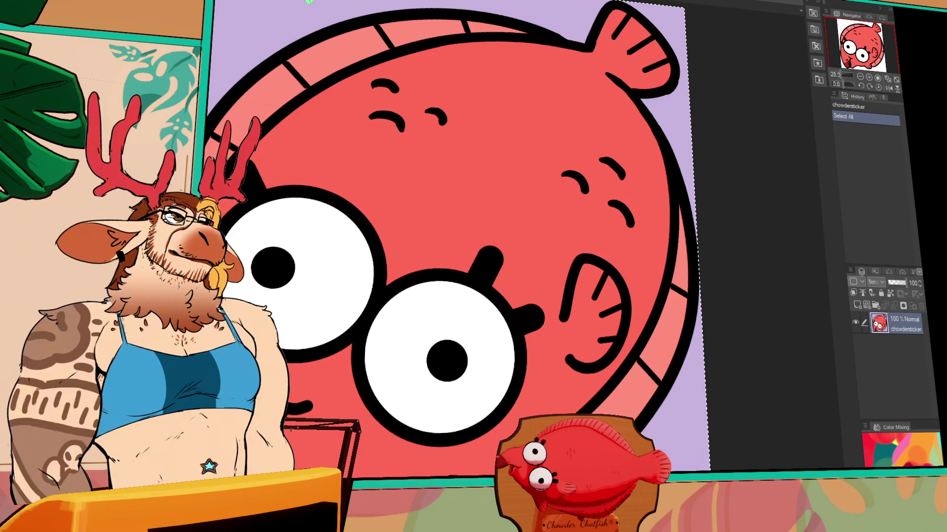
# Step: Paste the copied fish onto Layer 3 of the character sheet
pyautogui.hotkey('ctrl', 'Tab')
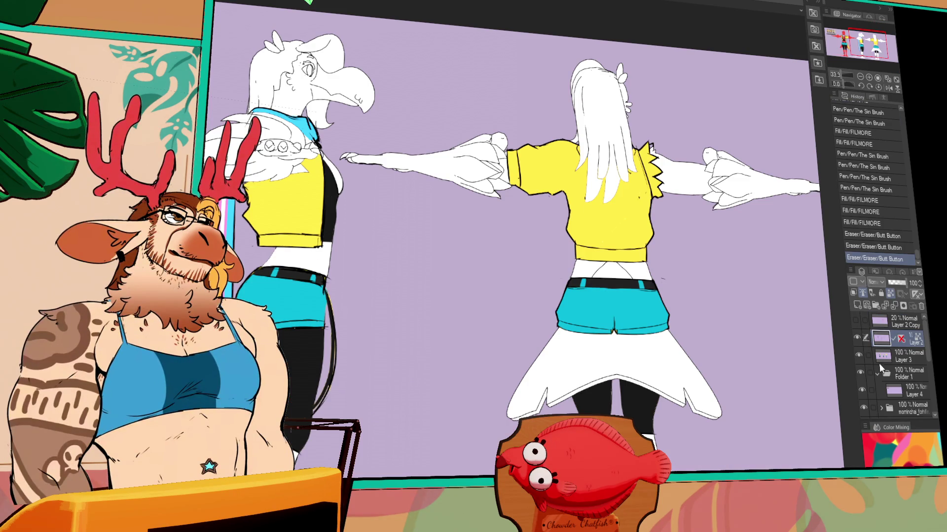
pyautogui.click(907, 359)
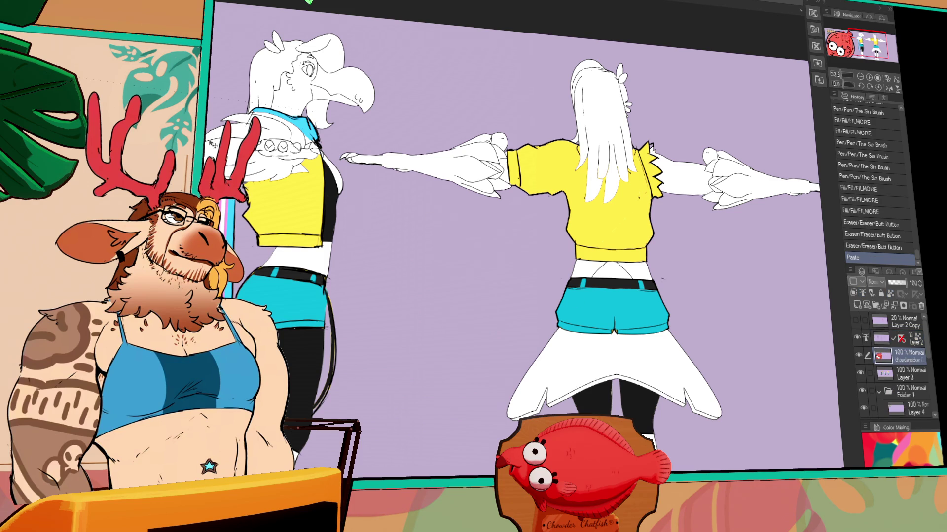
pyautogui.hotkey('ctrl', 'v')
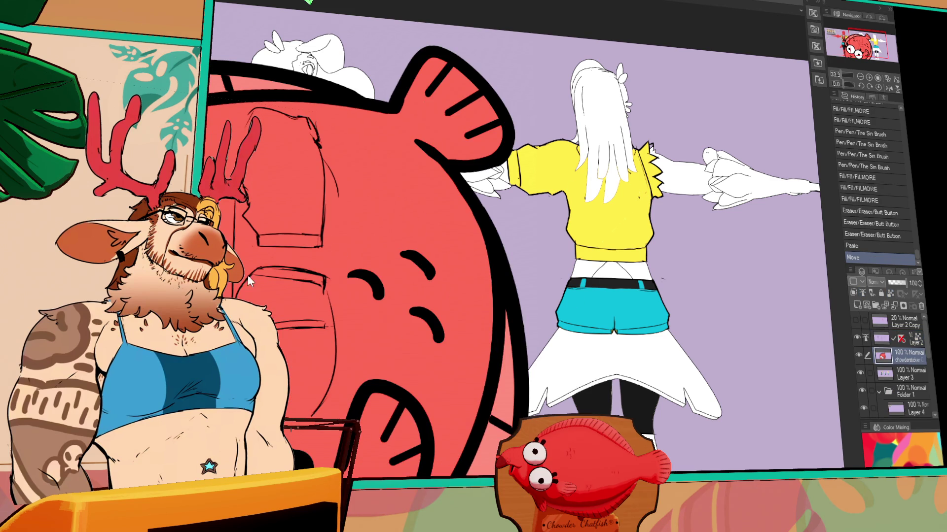
# Step: Shrink the fish to a small sticker on the shirt back, then hide its layer
pyautogui.hotkey('ctrl', 't')
pyautogui.scroll(-2, 543, 101)
pyautogui.moveTo(542, 101)
pyautogui.mouseDown()
pyautogui.moveTo(382, 245)
pyautogui.moveTo(609, 163)
pyautogui.moveTo(596, 159)
pyautogui.mouseUp()
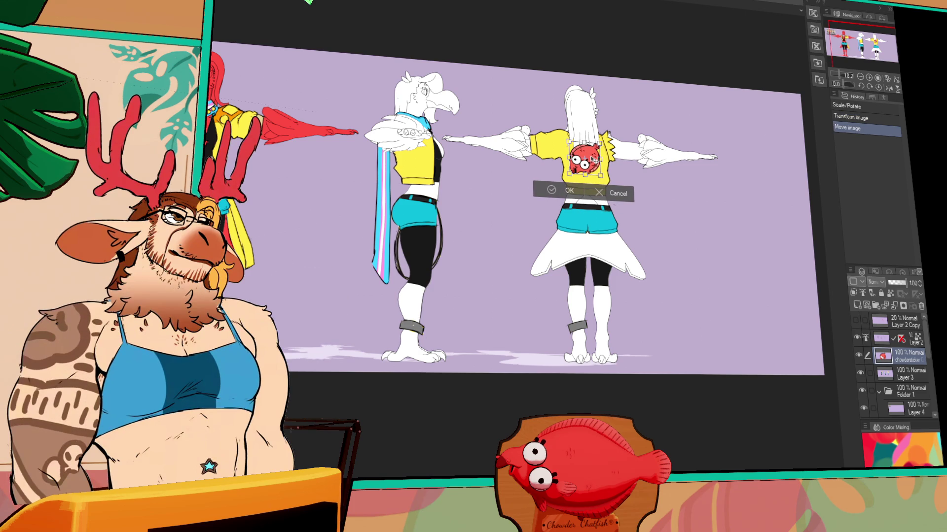
pyautogui.scroll(5, 622, 151)
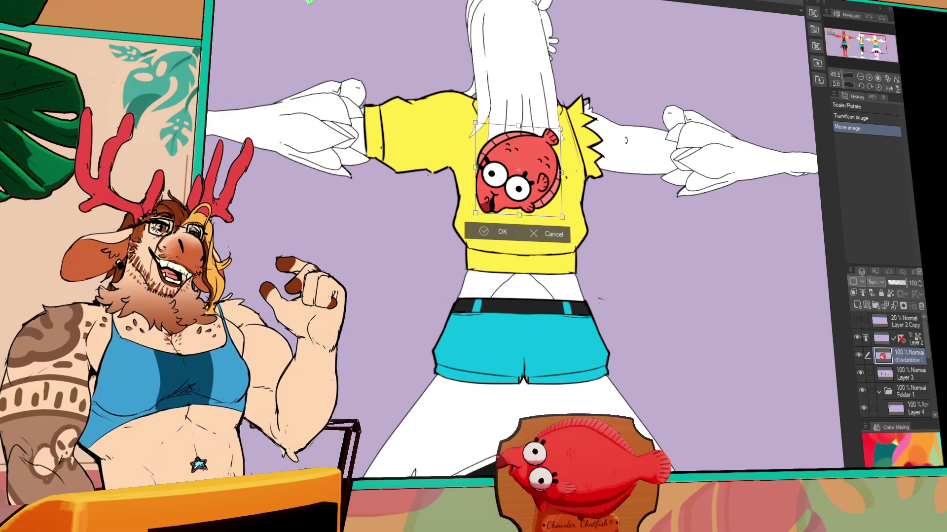
pyautogui.moveTo(547, 165)
pyautogui.mouseDown()
pyautogui.moveTo(544, 206)
pyautogui.moveTo(600, 198)
pyautogui.moveTo(551, 207)
pyautogui.mouseUp()
pyautogui.moveTo(547, 209); pyautogui.dragTo(547, 210)
pyautogui.press('Return')
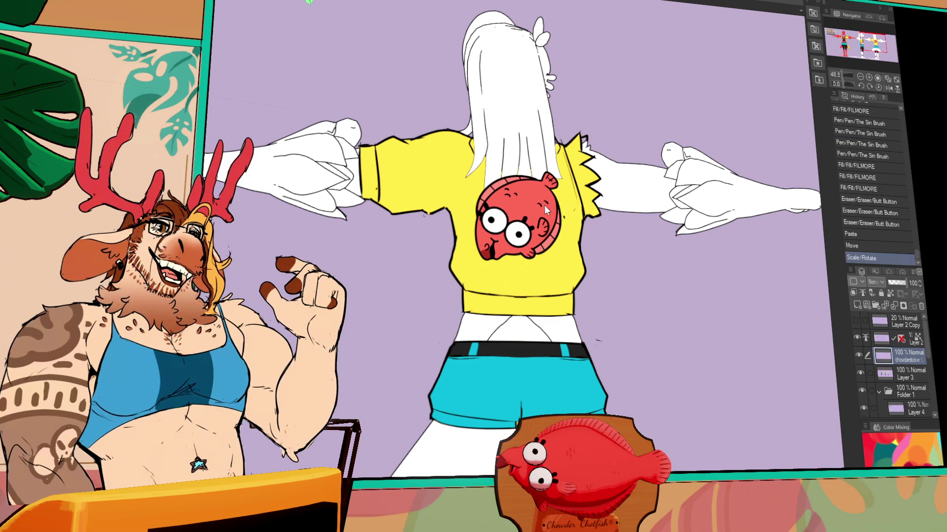
pyautogui.click(859, 356)
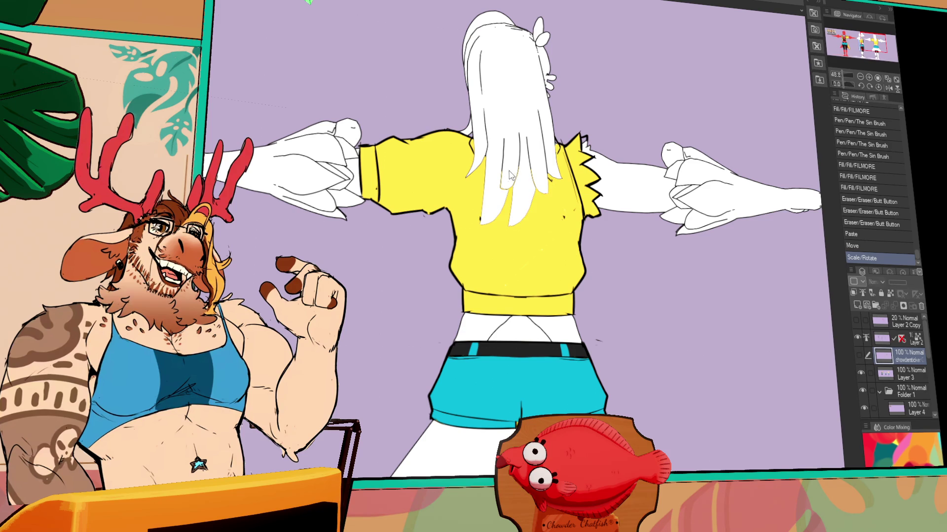
# Step: Delete the fish where it overlaps the white hair, then delete the fish sticker layer
pyautogui.click(508, 124)
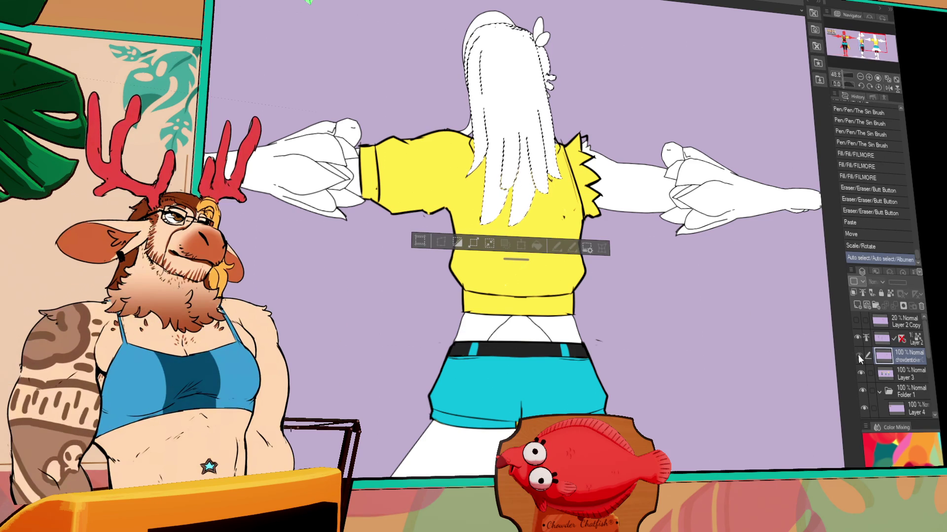
pyautogui.click(858, 355)
pyautogui.press('Delete')
pyautogui.hotkey('ctrl', 'd')
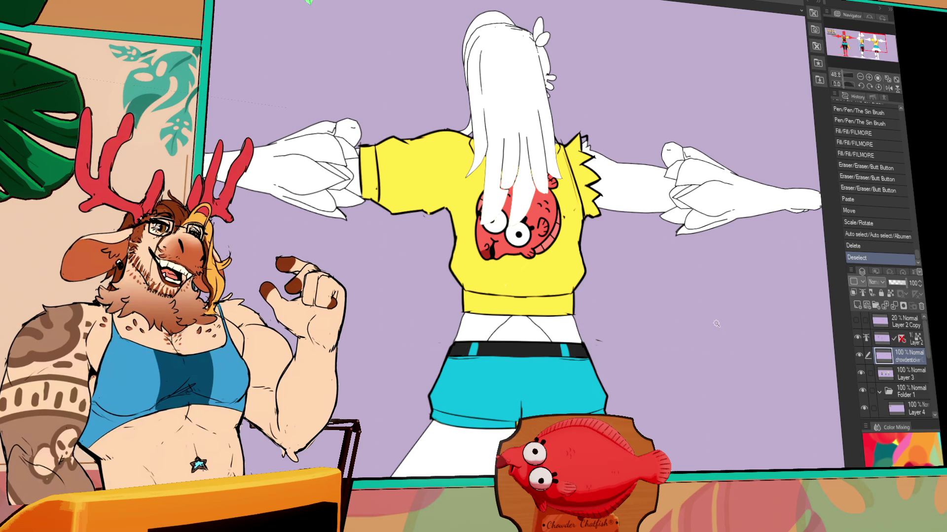
pyautogui.moveTo(716, 324); pyautogui.dragTo(799, 314)
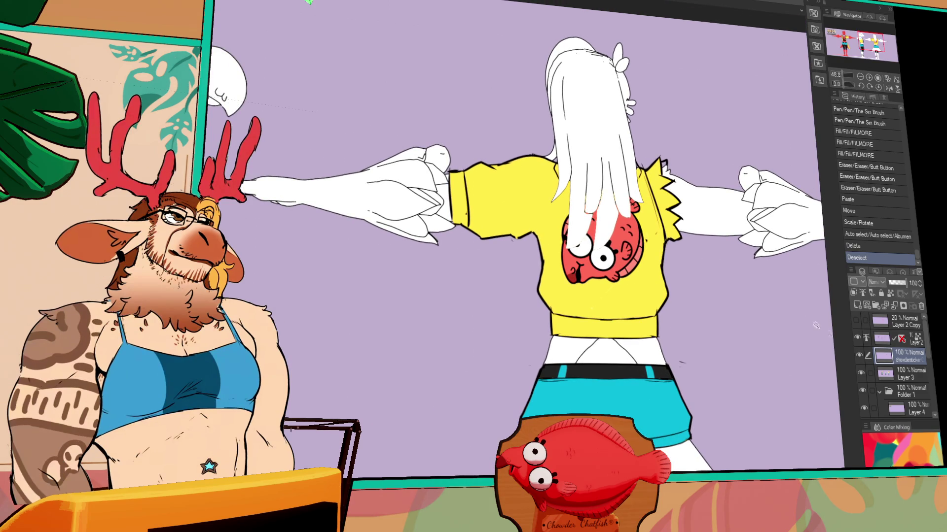
pyautogui.click(919, 305)
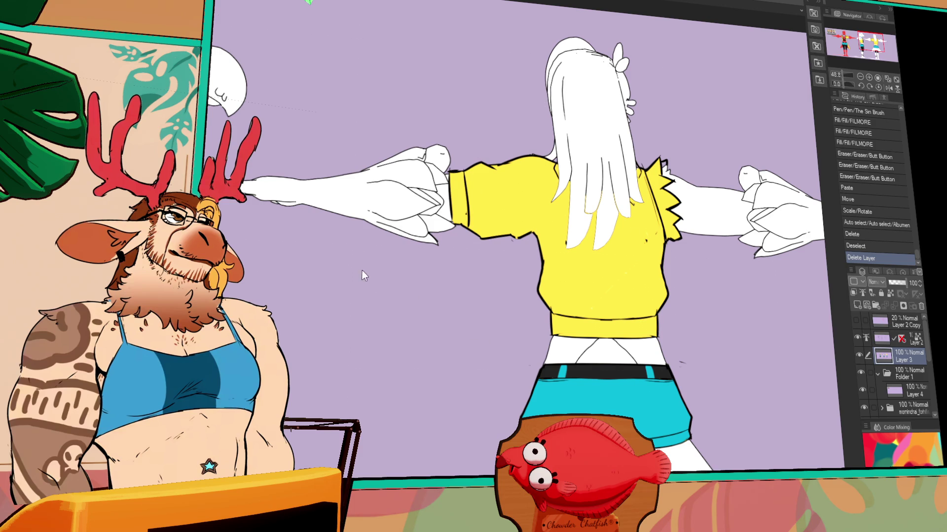
# Step: Copy the PHOELEO logo canvas and paste it as a new layer
pyautogui.hotkey('ctrl', 'Tab')
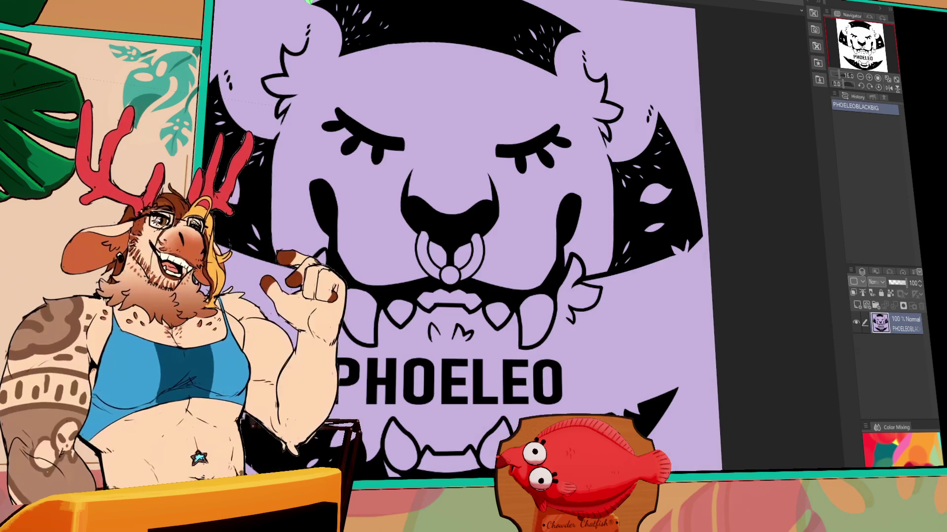
pyautogui.hotkey('ctrl', 'a')
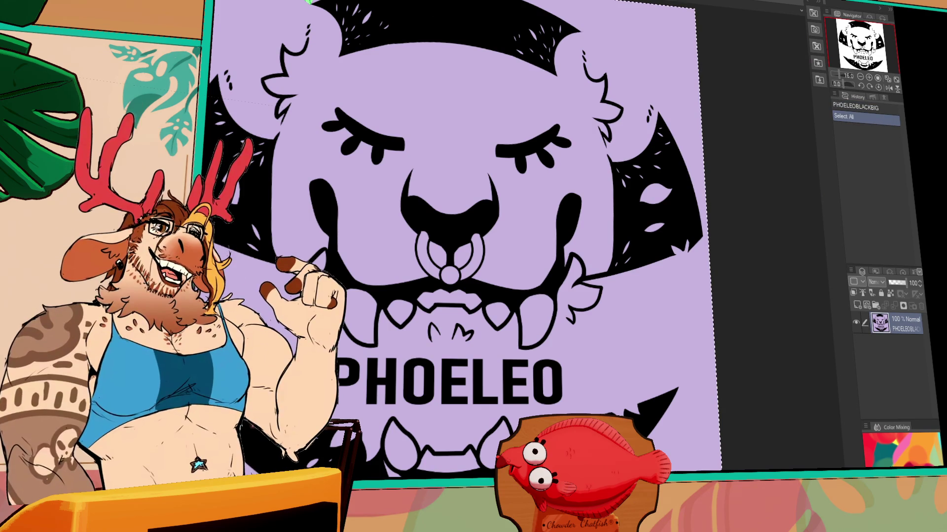
pyautogui.hotkey('ctrl', 'Tab')
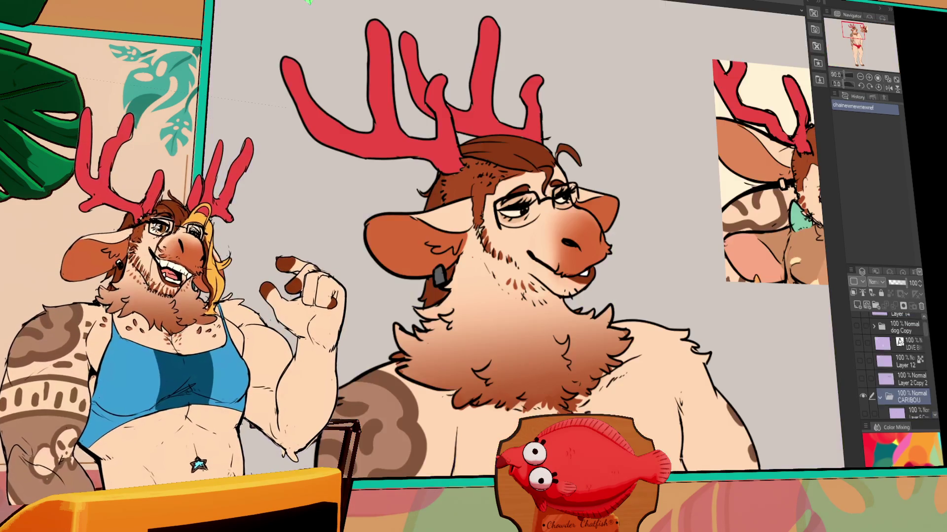
pyautogui.hotkey('ctrl', 'v')
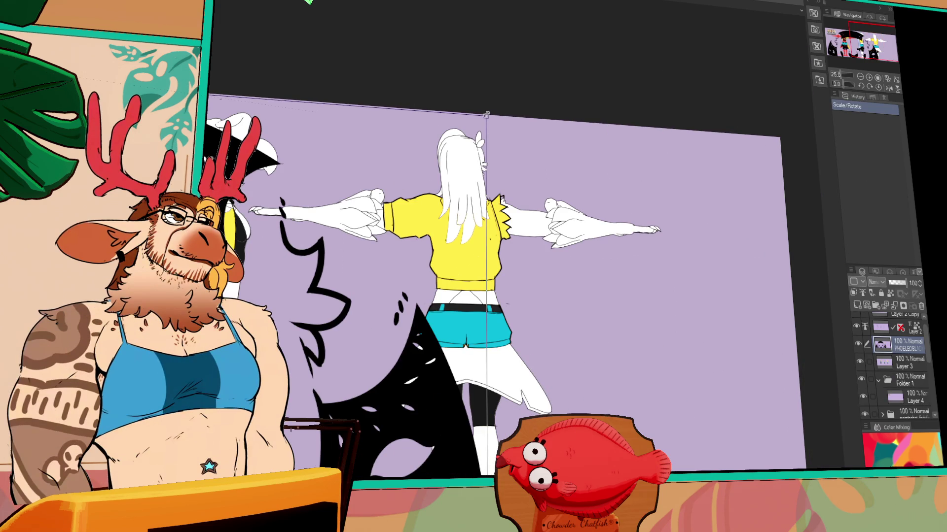
# Step: Scale down the black graphic and place it on the back of the yellow shirt
pyautogui.moveTo(485, 115)
pyautogui.mouseDown()
pyautogui.moveTo(374, 148)
pyautogui.moveTo(295, 131)
pyautogui.mouseUp()
pyautogui.press('Return')
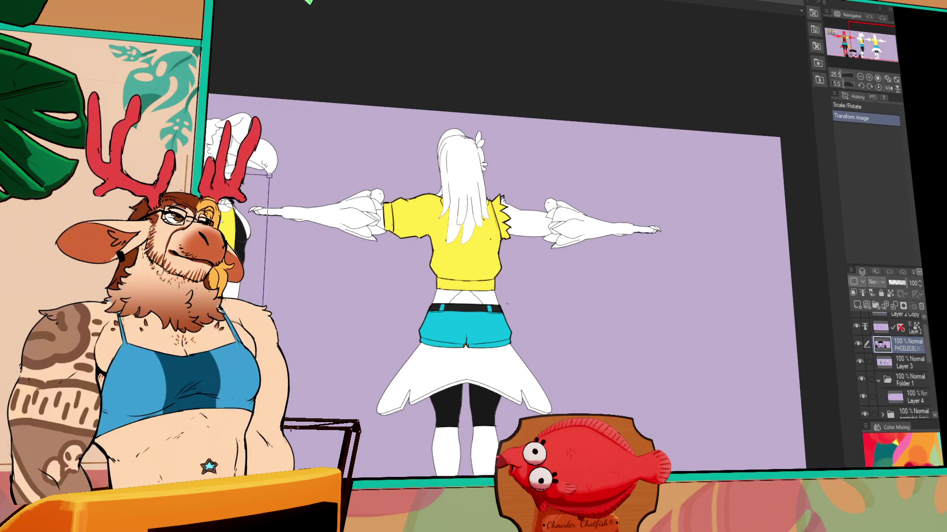
pyautogui.moveTo(268, 197); pyautogui.dragTo(263, 138)
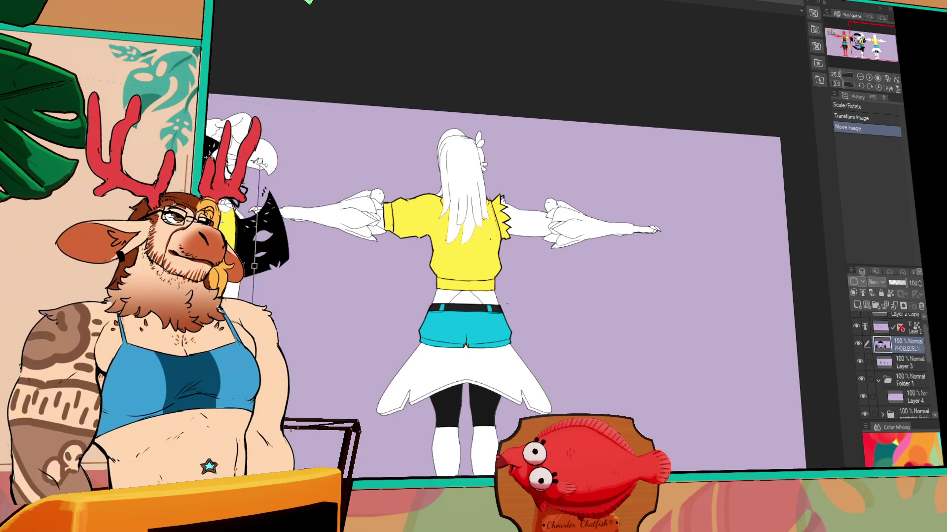
pyautogui.moveTo(268, 231); pyautogui.dragTo(229, 230)
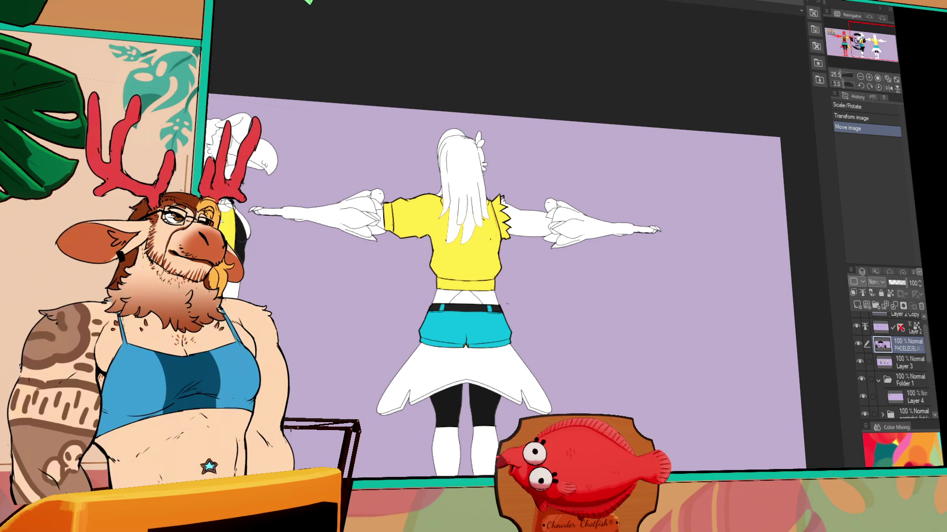
pyautogui.hotkey('ctrl', 't')
pyautogui.moveTo(247, 247)
pyautogui.mouseDown()
pyautogui.moveTo(469, 231)
pyautogui.moveTo(465, 239)
pyautogui.mouseUp()
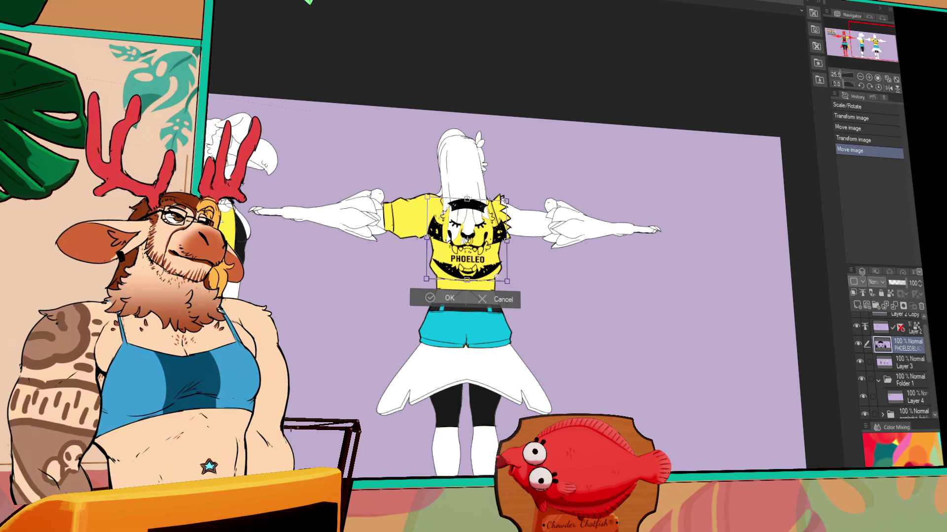
pyautogui.moveTo(508, 281); pyautogui.dragTo(484, 255)
pyautogui.press('Return')
# Step: Remove the graphic where it overlaps the hair using an auto-selection of the hair
pyautogui.scroll(5, 486, 237)
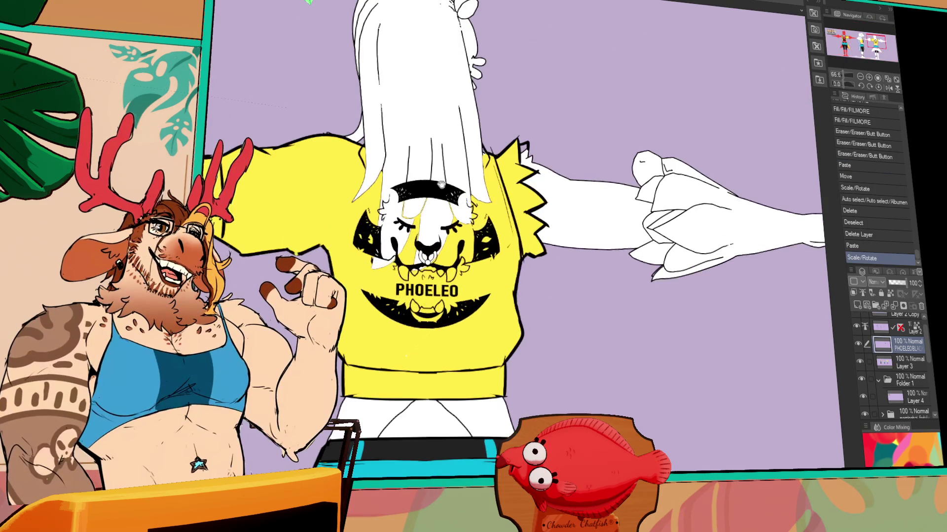
pyautogui.click(858, 344)
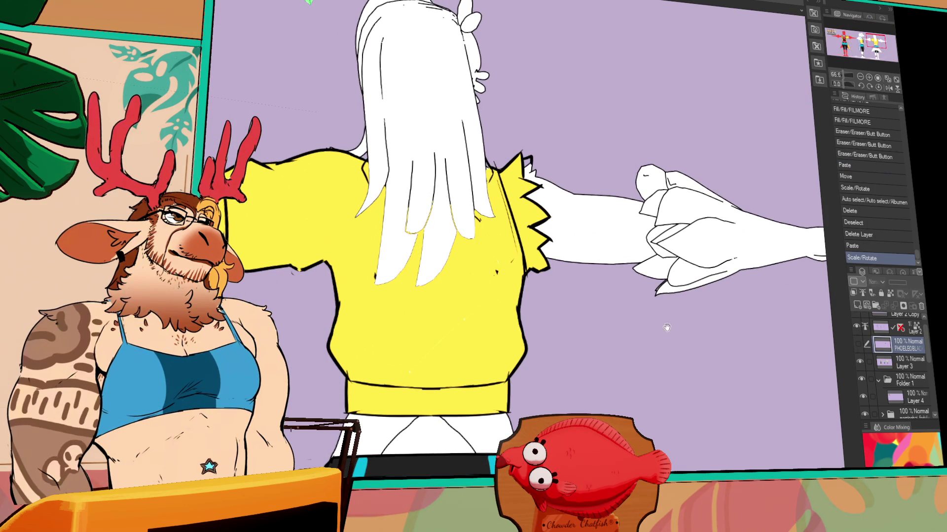
pyautogui.moveTo(660, 315); pyautogui.dragTo(643, 340)
pyautogui.click(381, 279)
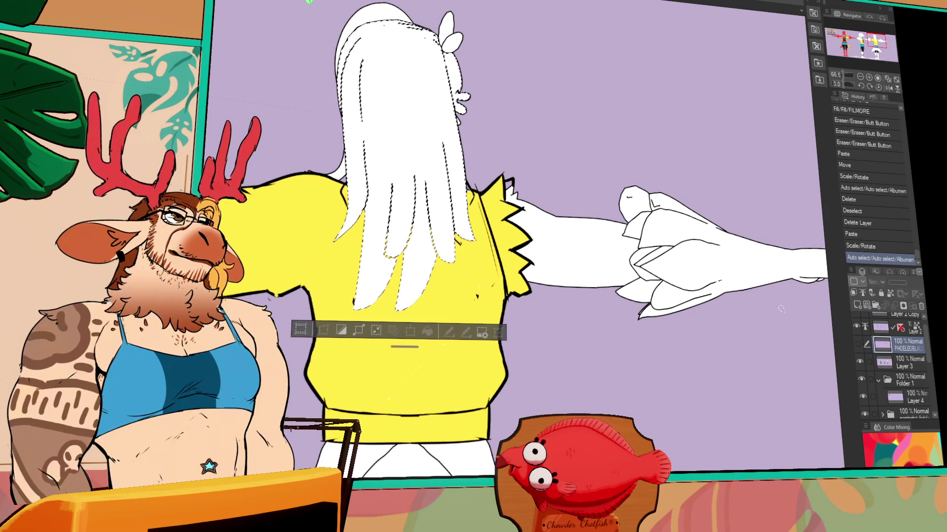
pyautogui.click(859, 343)
pyautogui.press('Delete')
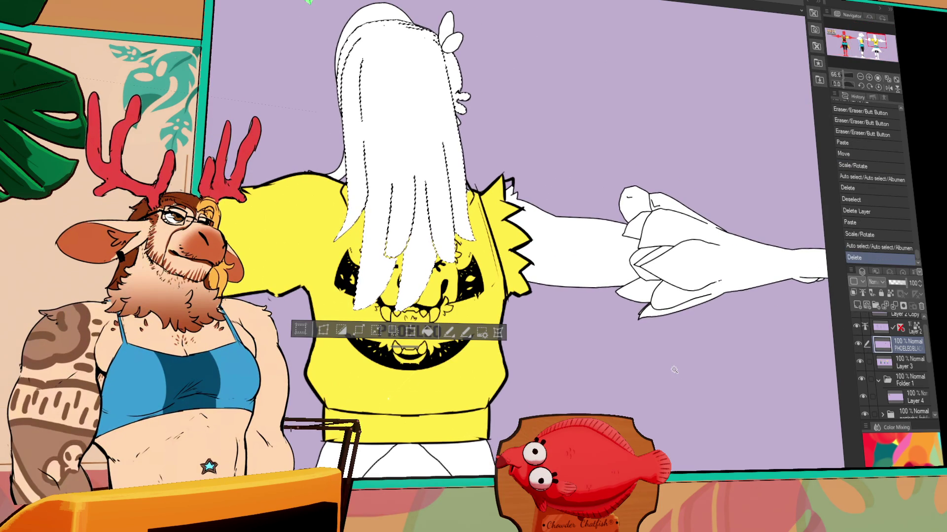
pyautogui.hotkey('ctrl', 'd')
# Step: Erase the PHOELEO lettering from the shirt graphic
pyautogui.moveTo(503, 418)
pyautogui.mouseDown()
pyautogui.moveTo(784, 216)
pyautogui.moveTo(775, 305)
pyautogui.mouseUp()
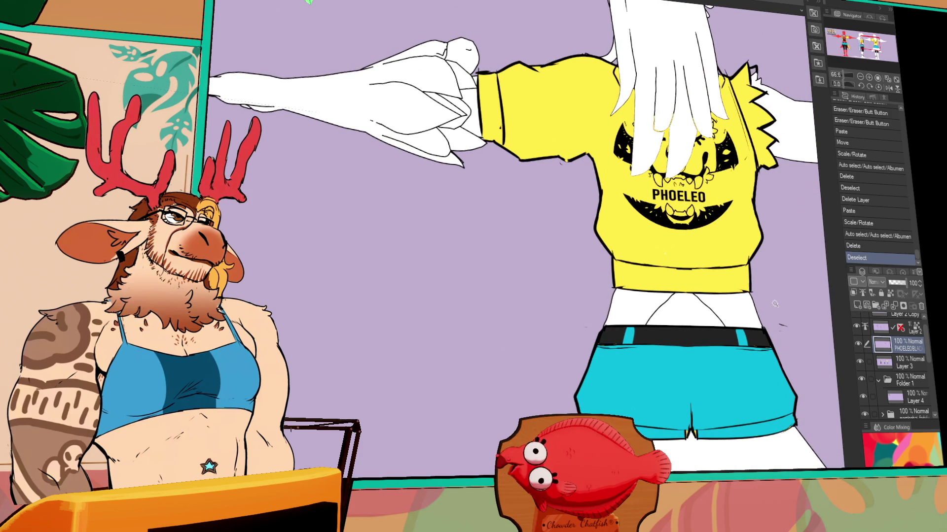
pyautogui.moveTo(652, 193); pyautogui.dragTo(706, 200)
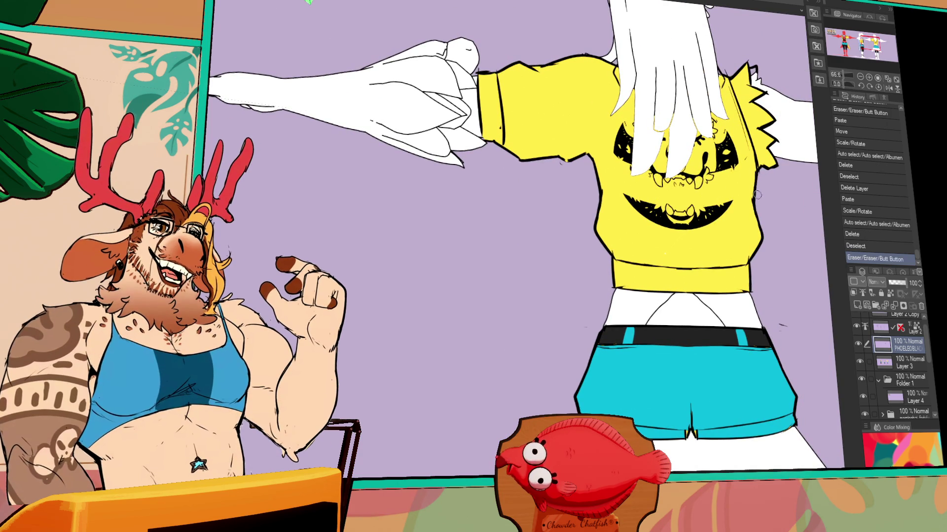
pyautogui.moveTo(690, 419); pyautogui.dragTo(697, 468)
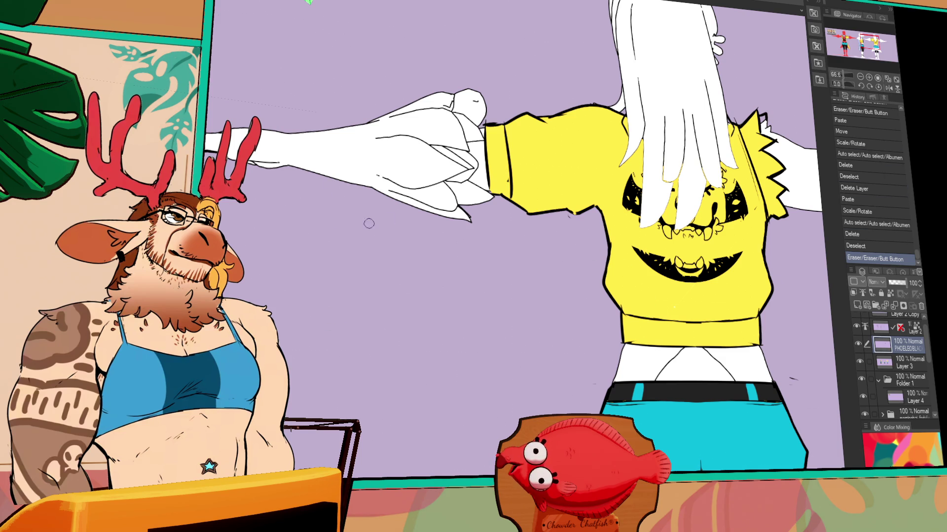
pyautogui.scroll(-4, 646, 258)
# Step: Fill the white waistband gap under the shirt
pyautogui.scroll(1, 646, 258)
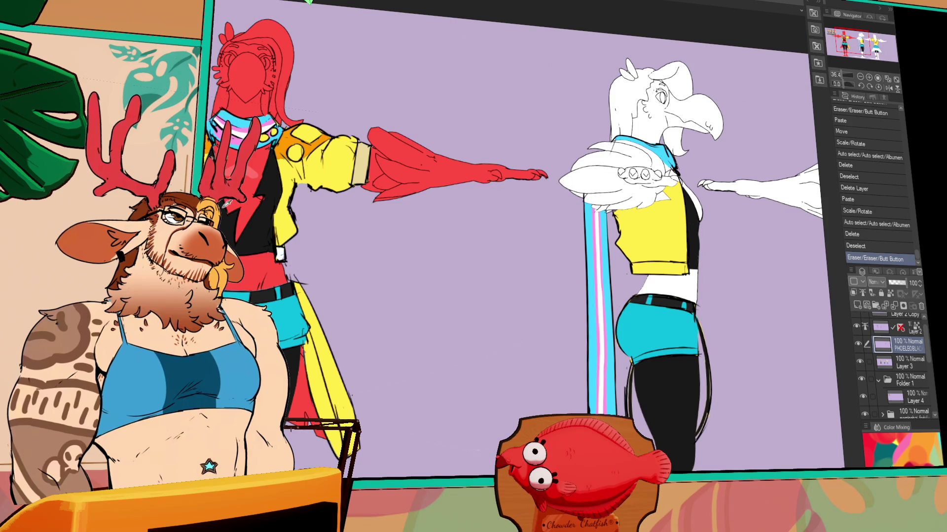
pyautogui.hscroll(5, 635, 276)
pyautogui.click(635, 276)
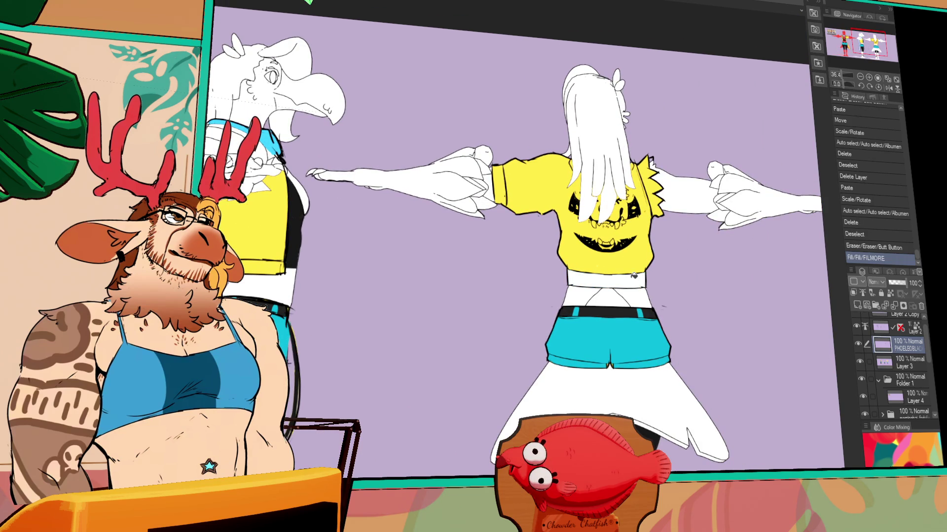
# Step: Add five small pen touch-ups and fill a small gap with colour
pyautogui.hscroll(-5, 523, 255)
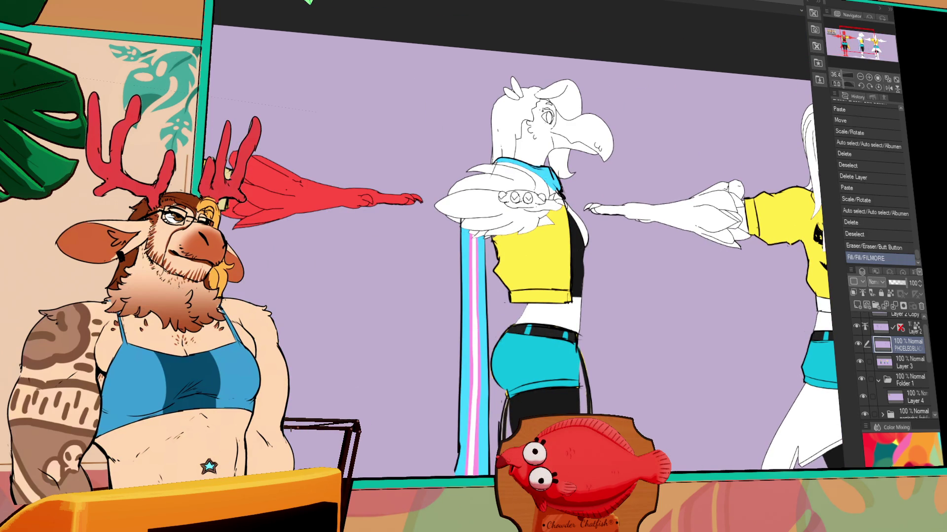
pyautogui.hscroll(-3, 463, 272)
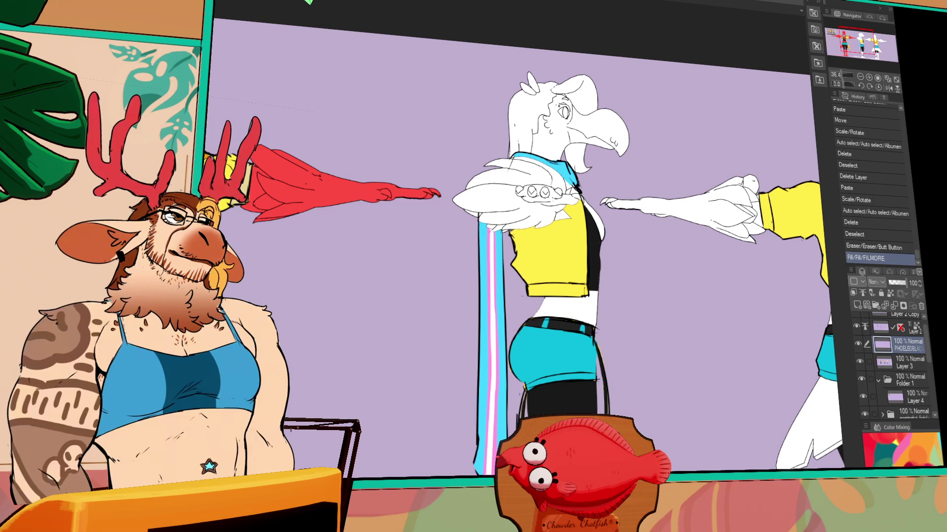
pyautogui.click(424, 192)
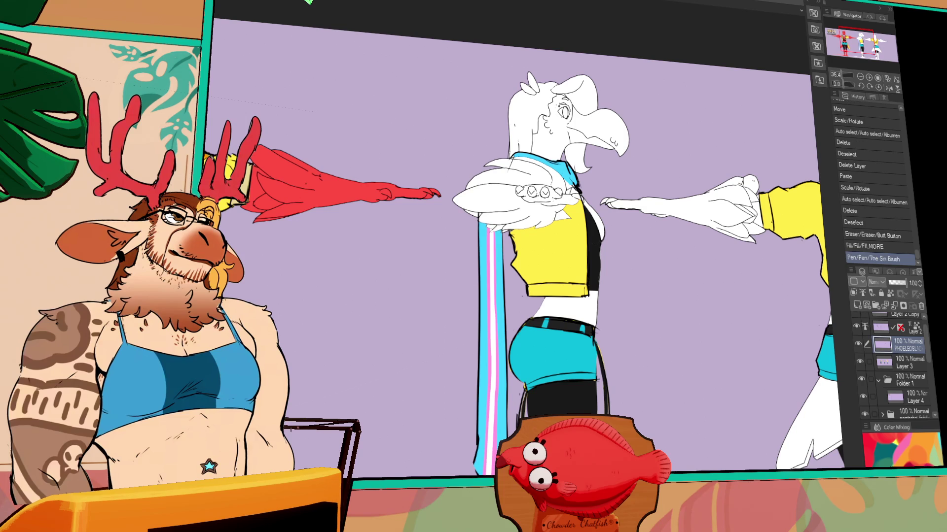
pyautogui.click(424, 192)
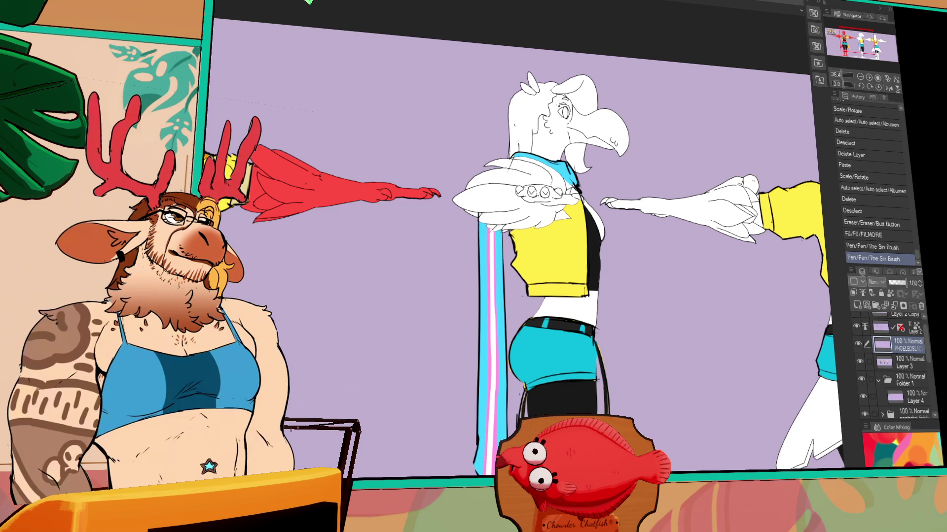
pyautogui.click(423, 192)
pyautogui.click(424, 192)
pyautogui.click(424, 192)
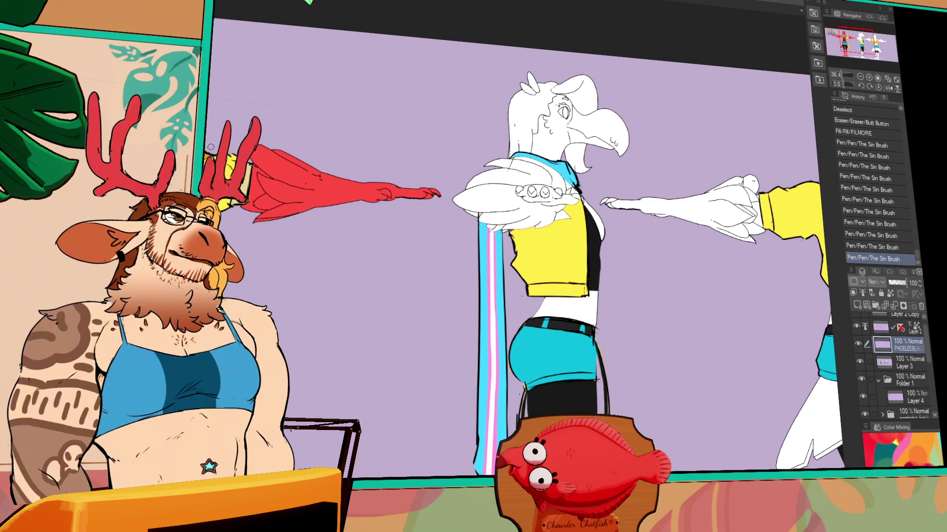
pyautogui.click(449, 227)
# Step: Pan across the red character and back, then select the bird character's yellow jacket
pyautogui.moveTo(649, 204)
pyautogui.mouseDown()
pyautogui.moveTo(728, 173)
pyautogui.moveTo(712, 213)
pyautogui.mouseUp()
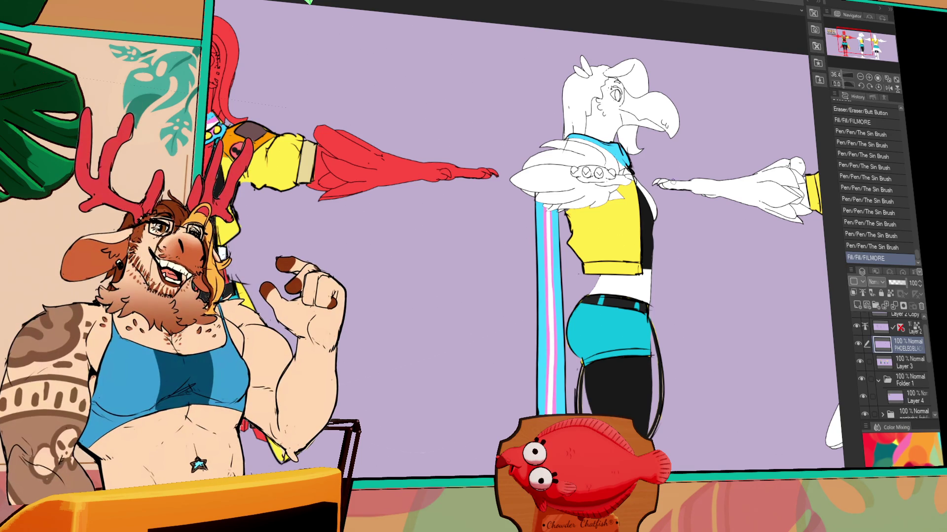
pyautogui.moveTo(648, 363)
pyautogui.mouseDown()
pyautogui.moveTo(733, 305)
pyautogui.moveTo(716, 318)
pyautogui.mouseUp()
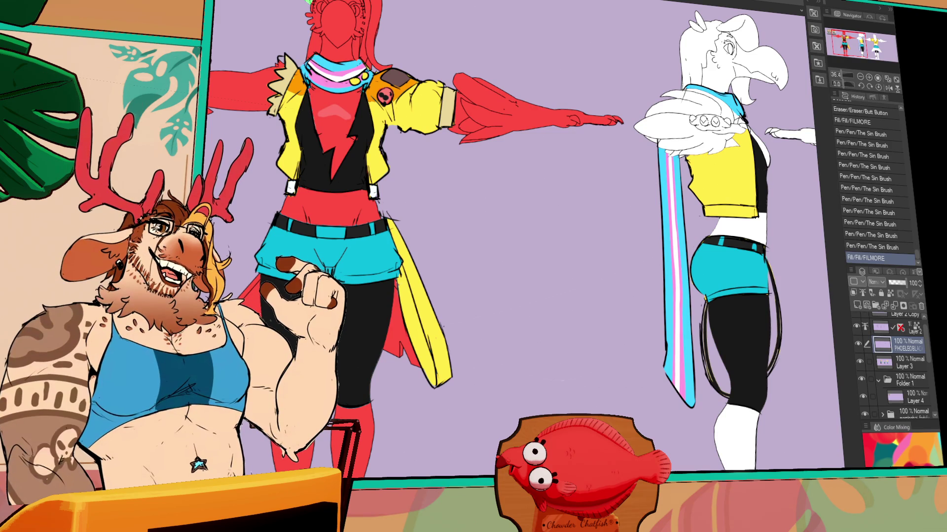
pyautogui.moveTo(559, 208)
pyautogui.mouseDown()
pyautogui.moveTo(628, 249)
pyautogui.moveTo(636, 88)
pyautogui.moveTo(563, 244)
pyautogui.moveTo(574, 296)
pyautogui.moveTo(459, 274)
pyautogui.mouseUp()
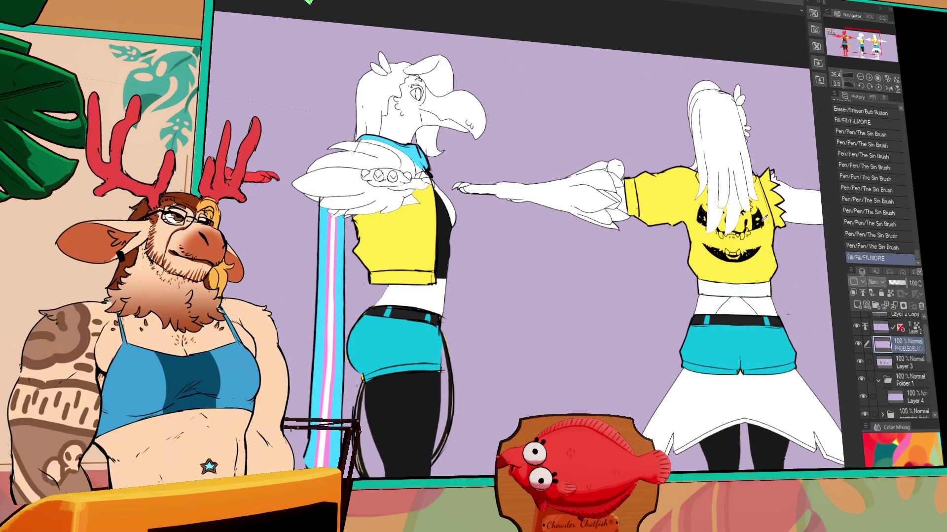
pyautogui.click(394, 236)
# Step: Mark the jacket's left edge, then centre the back-view figure and lock transparent pixels
pyautogui.moveTo(357, 216)
pyautogui.mouseDown()
pyautogui.moveTo(353, 244)
pyautogui.moveTo(352, 220)
pyautogui.mouseUp()
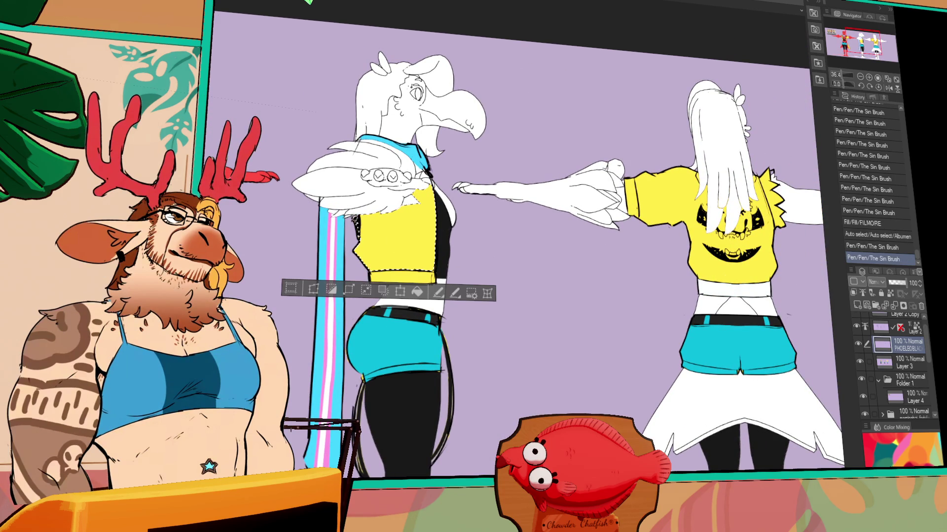
pyautogui.hotkey('ctrl', 'd')
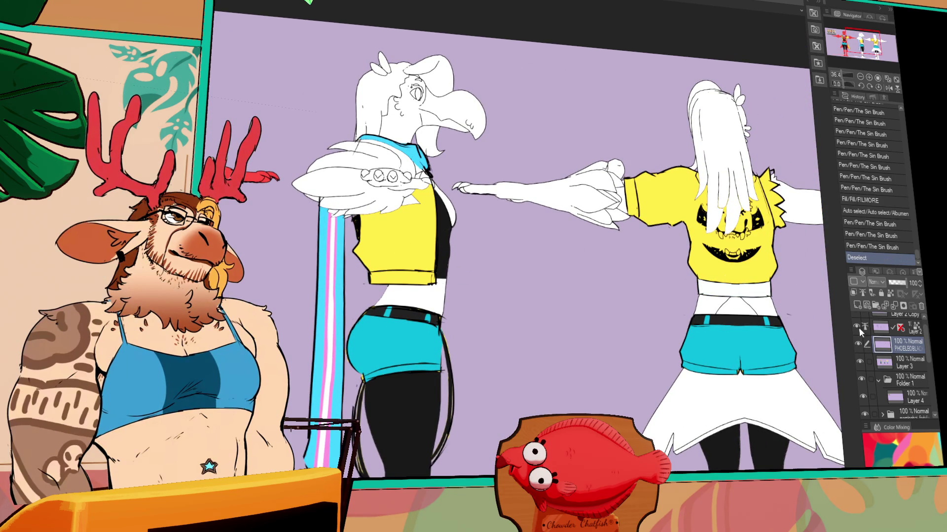
pyautogui.moveTo(112, 155); pyautogui.dragTo(292, 156)
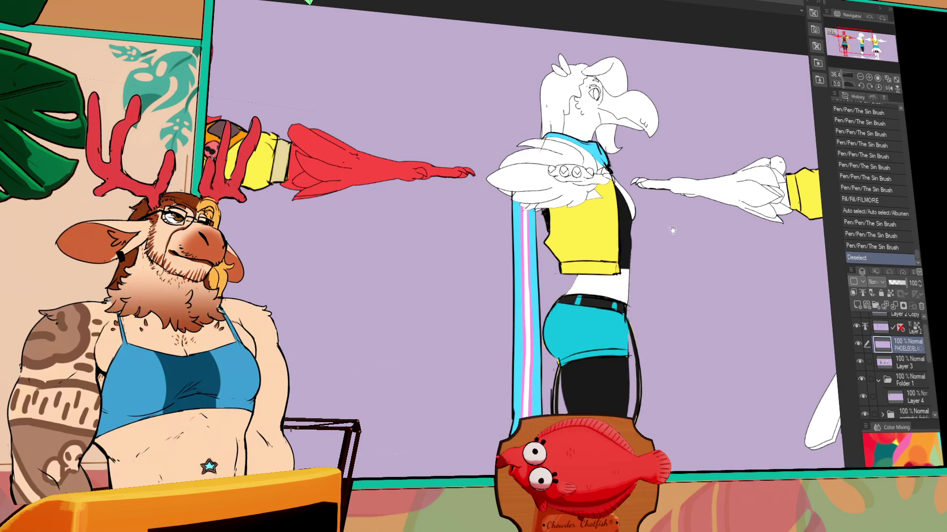
pyautogui.moveTo(663, 219); pyautogui.dragTo(350, 237)
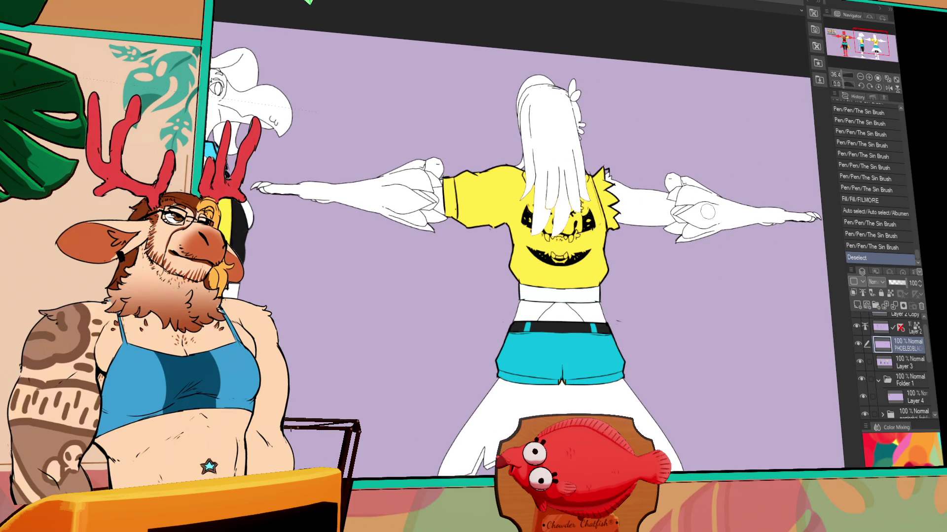
pyautogui.click(891, 293)
# Step: Try orange recolours on the shirt's face design, then undo them
pyautogui.moveTo(594, 193); pyautogui.dragTo(562, 261)
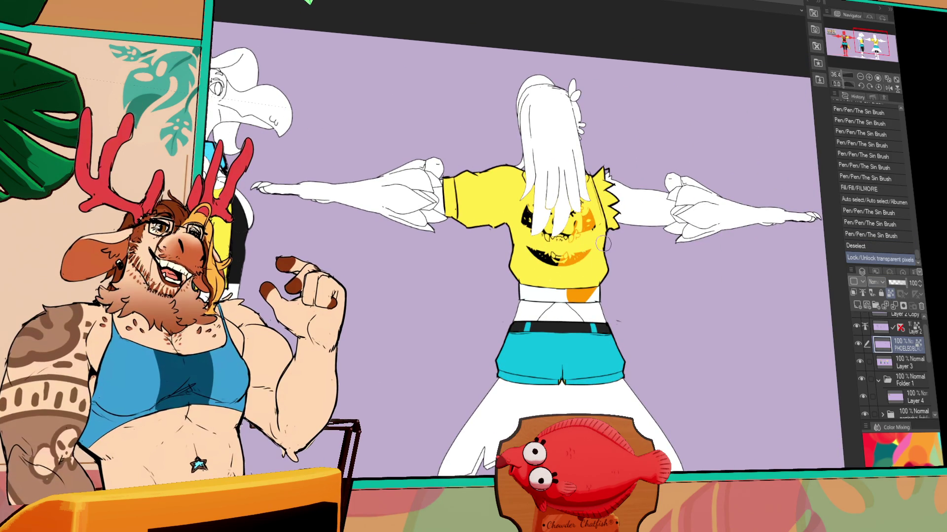
pyautogui.hotkey('ctrl', 'z')
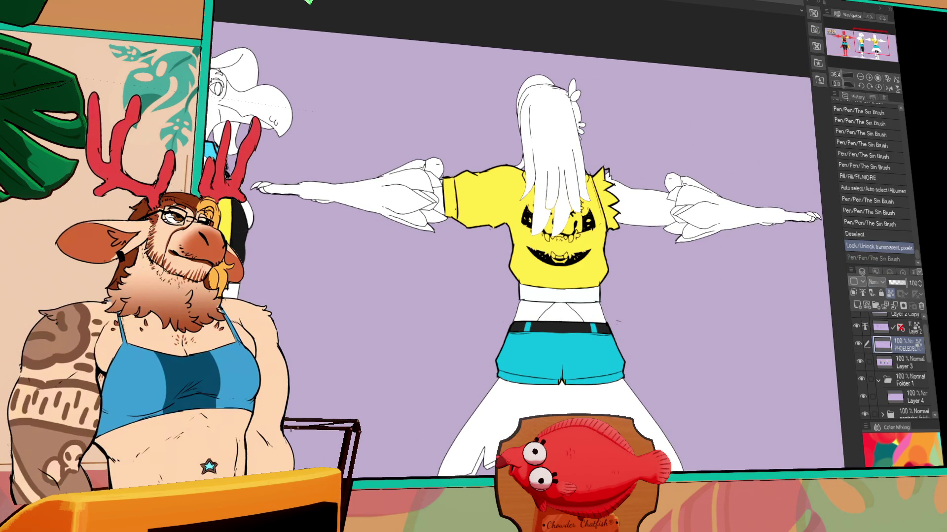
pyautogui.moveTo(539, 195)
pyautogui.mouseDown()
pyautogui.moveTo(572, 259)
pyautogui.moveTo(585, 204)
pyautogui.moveTo(529, 220)
pyautogui.moveTo(553, 190)
pyautogui.mouseUp()
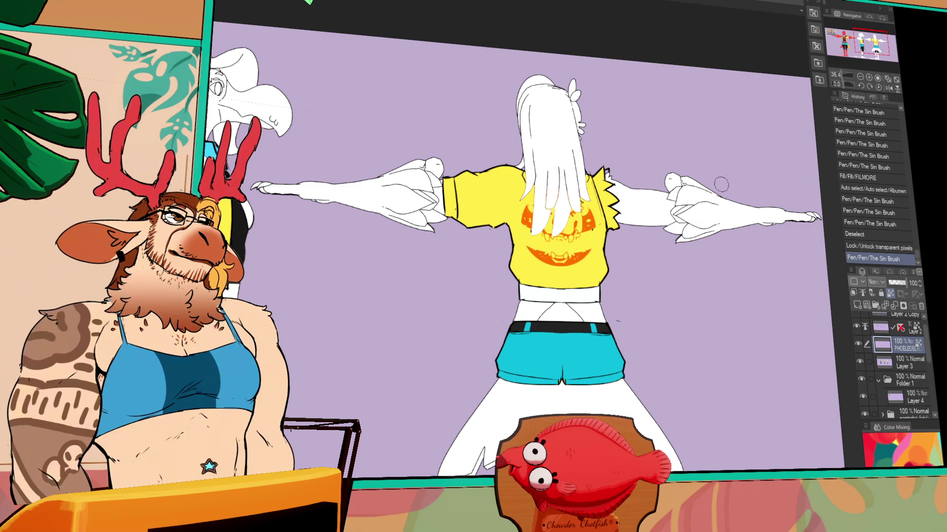
pyautogui.moveTo(542, 232); pyautogui.dragTo(524, 232)
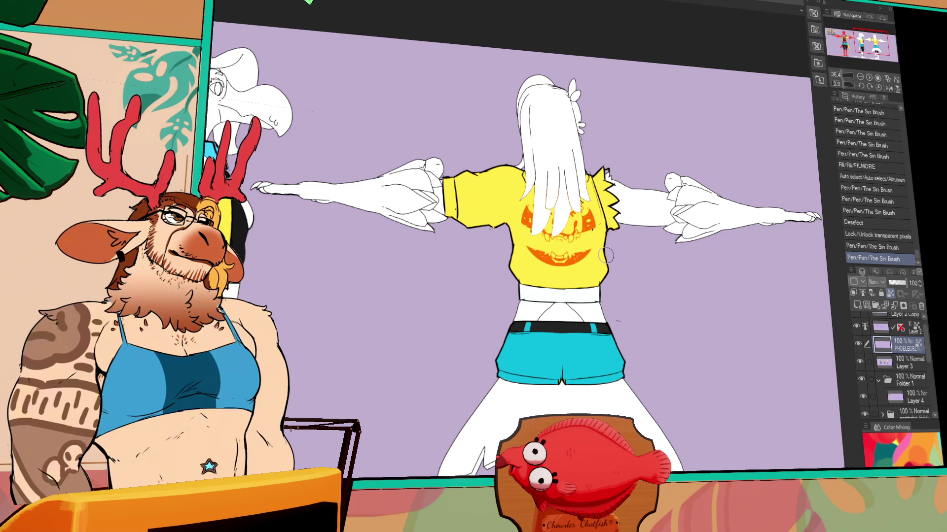
pyautogui.hotkey('ctrl', 'z')
pyautogui.hotkey('ctrl', 'z')
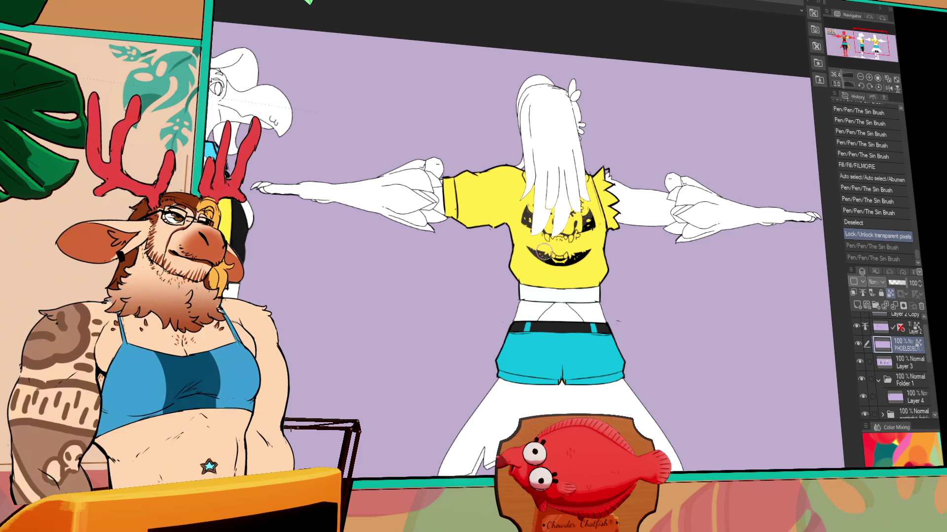
# Step: Auto-select the back figure's yellow shirt and undo the last pen stroke
pyautogui.hscroll(-10, 369, 295)
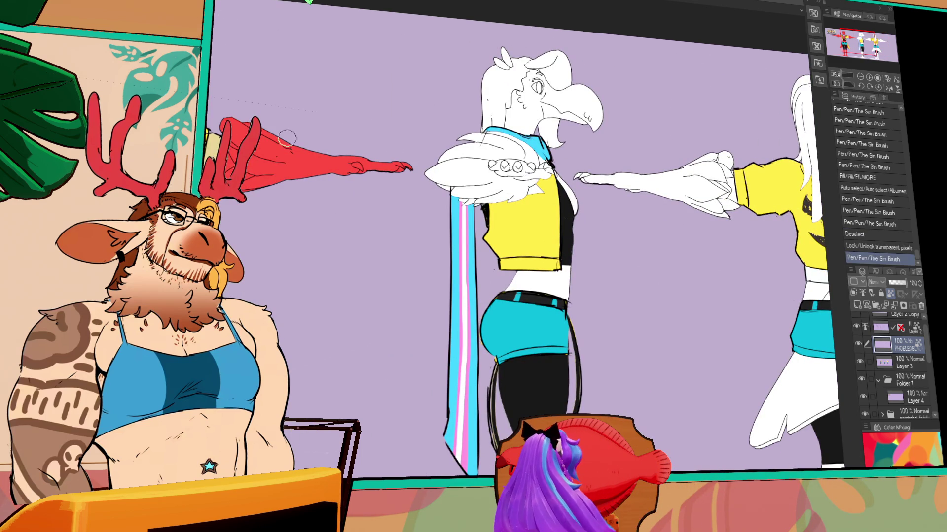
pyautogui.hscroll(8, 518, 247)
pyautogui.click(579, 217)
pyautogui.hotkey('ctrl', 'z')
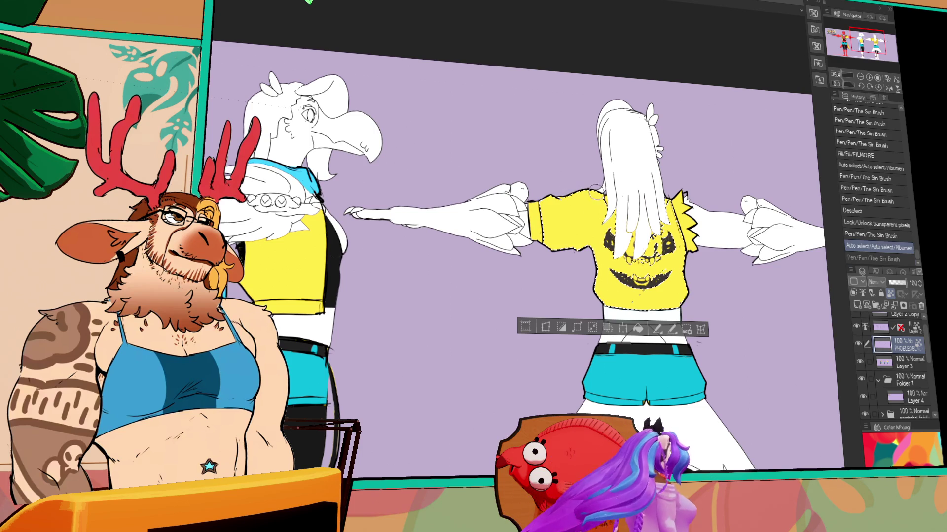
# Step: Merge down into Layer 3, brush an orange patch on the shirt's left shoulder, and deselect
pyautogui.hotkey('ctrl', 'e')
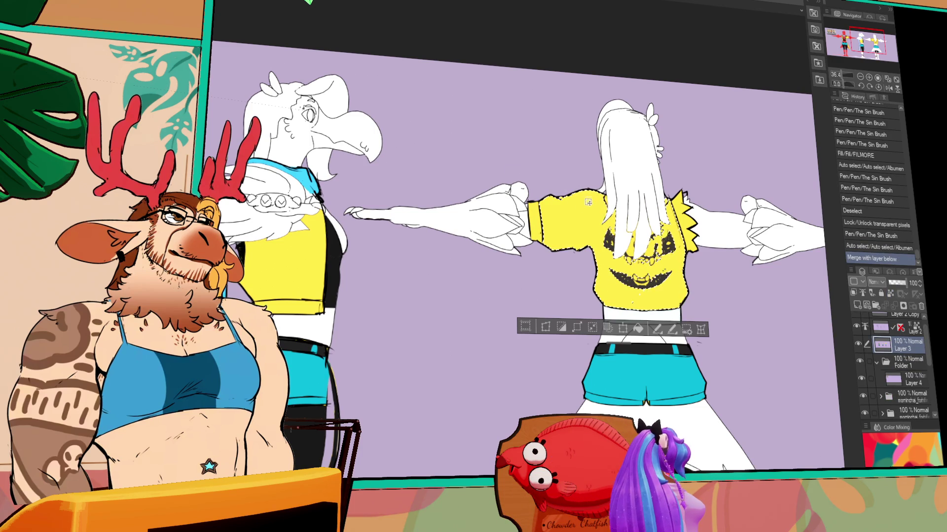
pyautogui.moveTo(578, 217)
pyautogui.mouseDown()
pyautogui.moveTo(572, 197)
pyautogui.moveTo(592, 212)
pyautogui.moveTo(602, 207)
pyautogui.moveTo(577, 209)
pyautogui.mouseUp()
pyautogui.moveTo(567, 219); pyautogui.dragTo(623, 213)
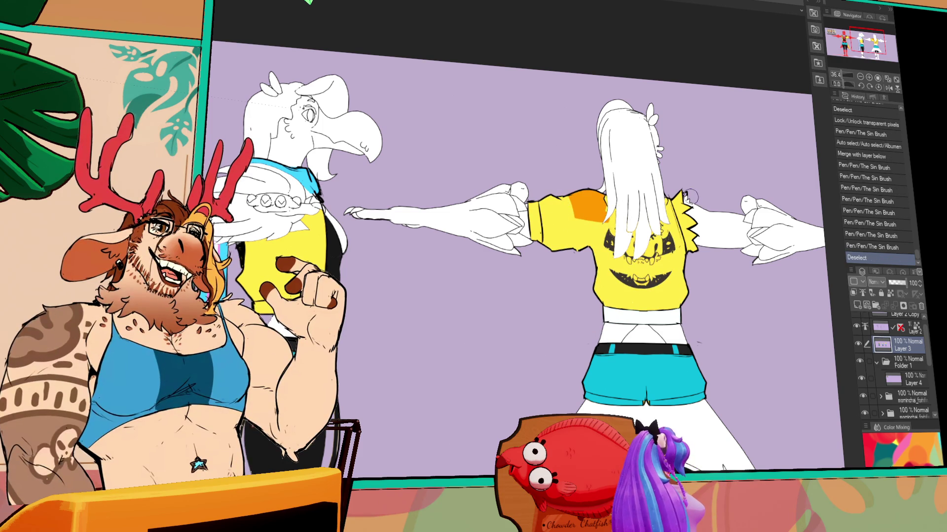
pyautogui.hotkey('ctrl', 'd')
pyautogui.moveTo(542, 220)
pyautogui.mouseDown()
pyautogui.moveTo(551, 185)
pyautogui.moveTo(600, 178)
pyautogui.mouseUp()
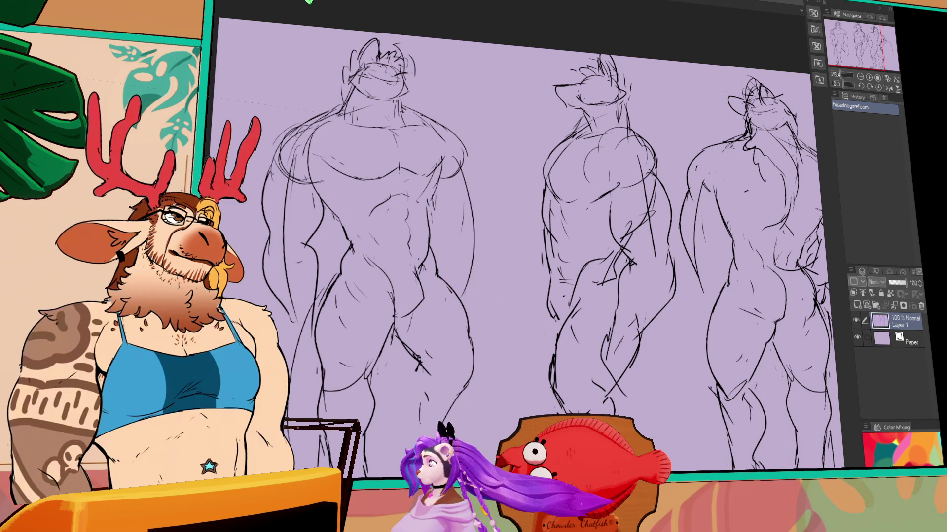
# Step: Maximise the browser with the bouldering video, turn its sound on, and restart it
pyautogui.hotkey('alt', 'Tab')
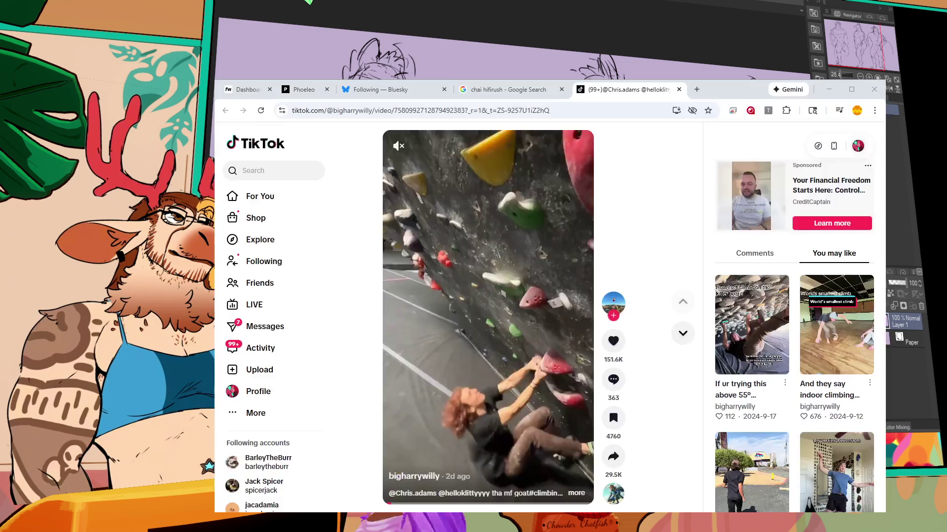
pyautogui.press('super+Up')
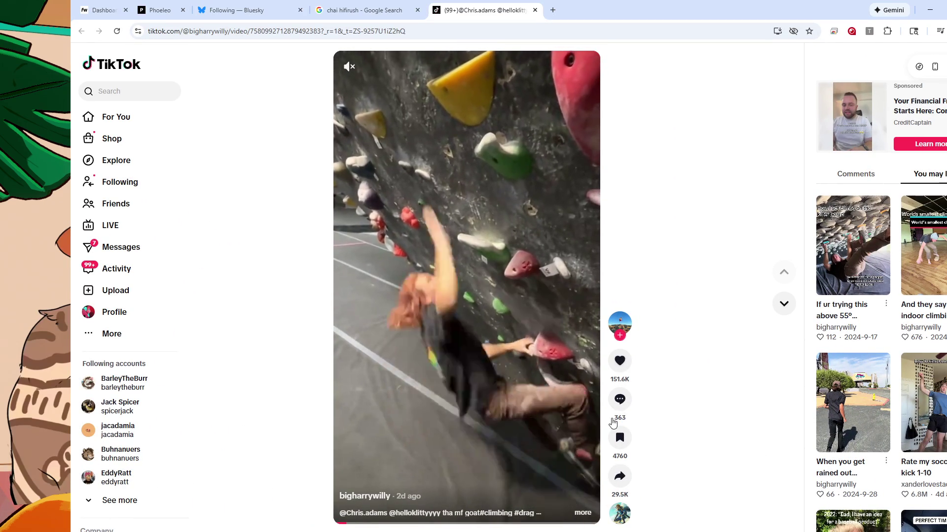
pyautogui.click(349, 66)
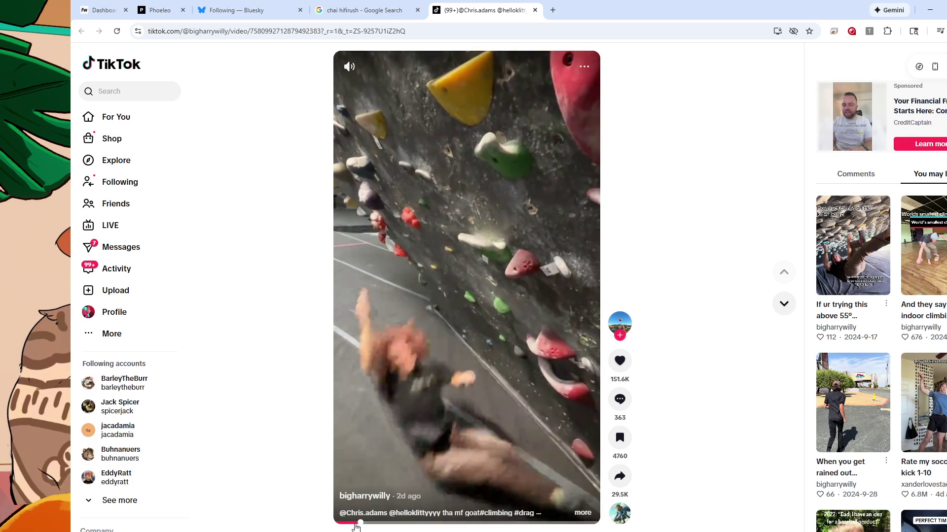
pyautogui.moveTo(357, 522); pyautogui.dragTo(325, 521)
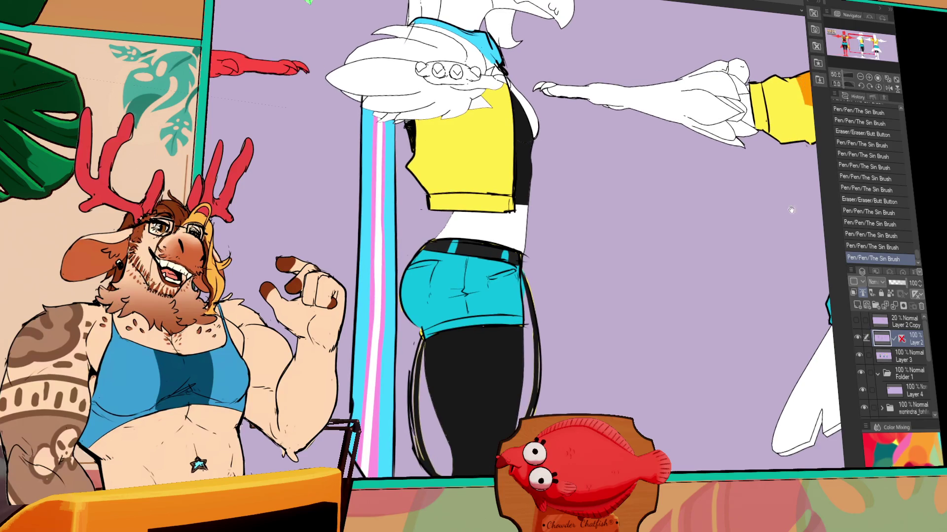
# Step: Toggle Layer 3 and Layer 2 visibility to check the line art, then undo the last pen stroke
pyautogui.click(858, 350)
pyautogui.click(857, 350)
pyautogui.click(856, 347)
pyautogui.click(857, 338)
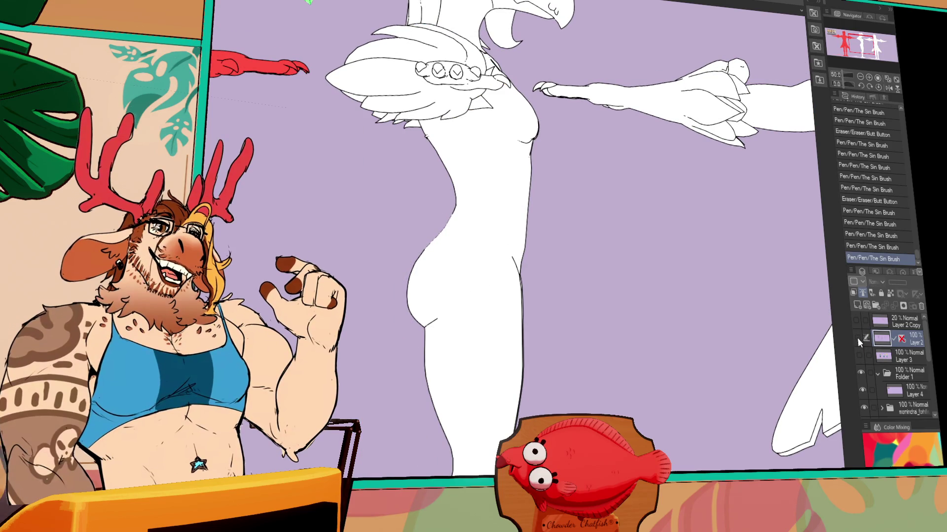
pyautogui.click(858, 338)
pyautogui.click(857, 340)
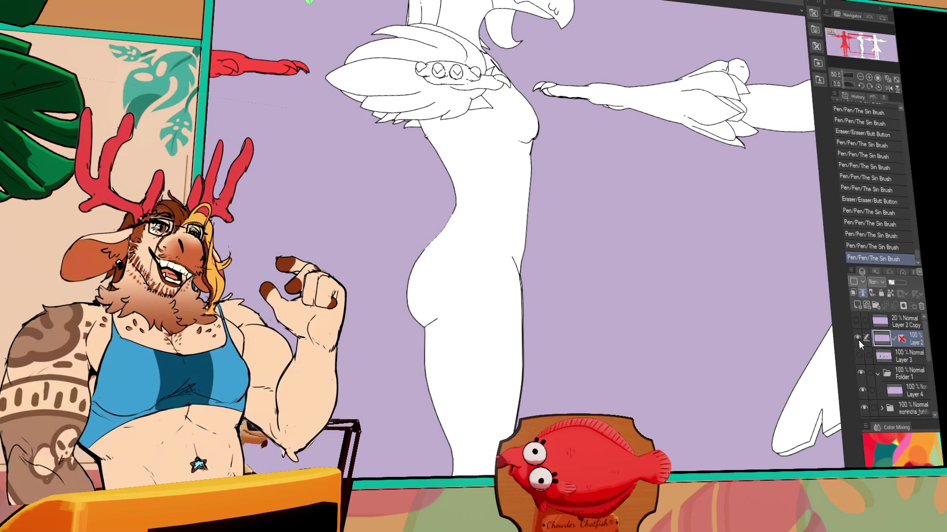
pyautogui.click(858, 339)
pyautogui.click(858, 353)
pyautogui.moveTo(763, 331)
pyautogui.mouseDown()
pyautogui.moveTo(729, 346)
pyautogui.moveTo(541, 327)
pyautogui.mouseUp()
pyautogui.hotkey('ctrl', 'z')
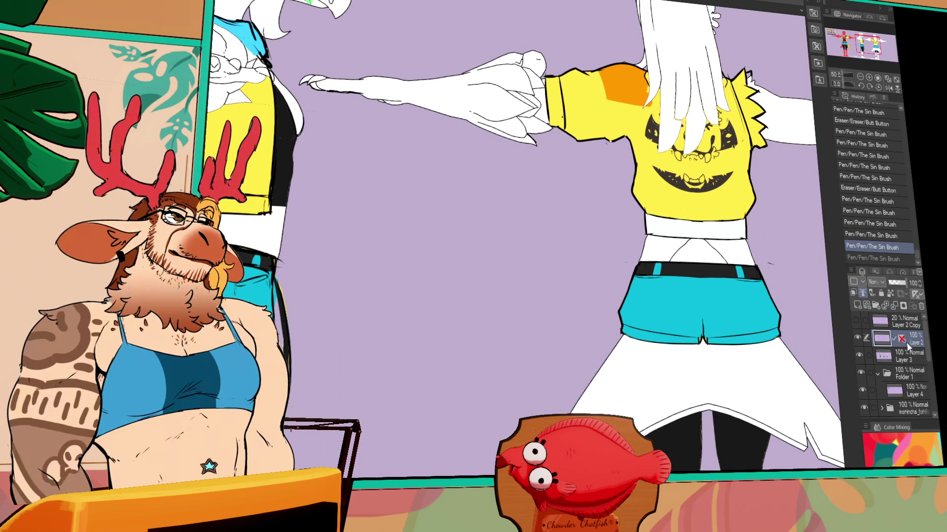
# Step: Turn on the vertical symmetry ruler and try a few strokes on the shorts, undoing them
pyautogui.click(905, 341)
pyautogui.moveTo(637, 300); pyautogui.dragTo(634, 320)
pyautogui.moveTo(624, 285); pyautogui.dragTo(619, 322)
pyautogui.moveTo(777, 308); pyautogui.dragTo(777, 322)
pyautogui.hotkey('ctrl', 'z')
pyautogui.hotkey('ctrl', 'z')
pyautogui.hotkey('ctrl', 'z')
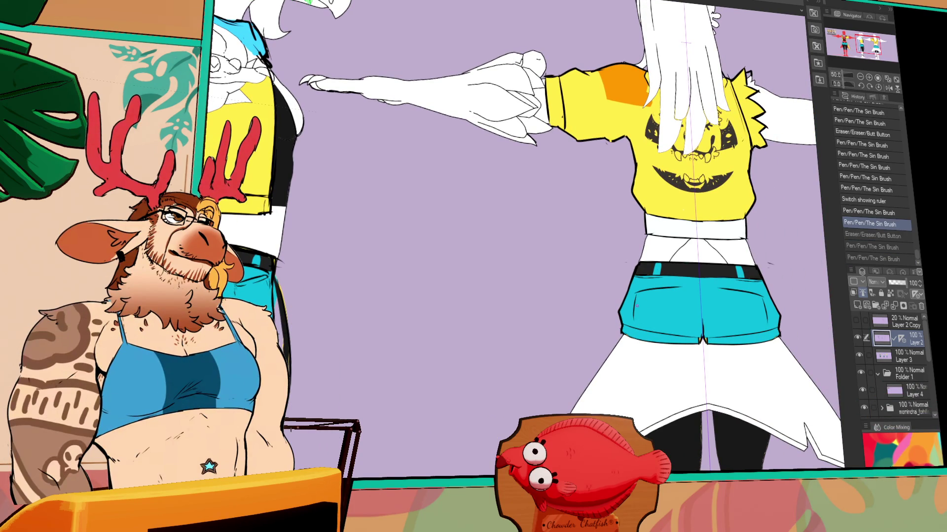
# Step: Draw mirrored fold and pocket lines on the cyan shorts, then turn the ruler off
pyautogui.moveTo(636, 293)
pyautogui.mouseDown()
pyautogui.moveTo(634, 317)
pyautogui.moveTo(662, 293)
pyautogui.moveTo(631, 315)
pyautogui.moveTo(611, 301)
pyautogui.moveTo(681, 339)
pyautogui.mouseUp()
pyautogui.moveTo(643, 312)
pyautogui.mouseDown()
pyautogui.moveTo(644, 340)
pyautogui.moveTo(646, 326)
pyautogui.mouseUp()
pyautogui.moveTo(646, 327)
pyautogui.mouseDown()
pyautogui.moveTo(649, 340)
pyautogui.moveTo(661, 321)
pyautogui.mouseUp()
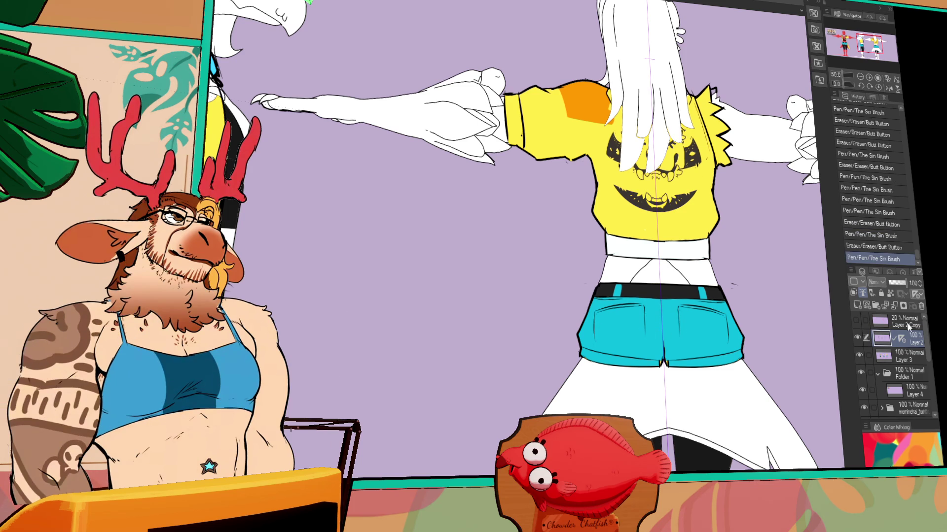
pyautogui.click(902, 339)
# Step: On Layer 3, fill the sleeve cuff with white
pyautogui.moveTo(712, 276); pyautogui.dragTo(713, 336)
pyautogui.moveTo(576, 277)
pyautogui.mouseDown()
pyautogui.moveTo(944, 285)
pyautogui.moveTo(819, 257)
pyautogui.moveTo(695, 257)
pyautogui.mouseUp()
pyautogui.click(900, 352)
pyautogui.click(754, 254)
pyautogui.click(599, 198)
# Step: Fill the area beside the shirt, select the yellow shirt, and mark orange on its right shoulder
pyautogui.moveTo(346, 257); pyautogui.dragTo(814, 256)
pyautogui.moveTo(739, 256); pyautogui.dragTo(251, 257)
pyautogui.click(762, 187)
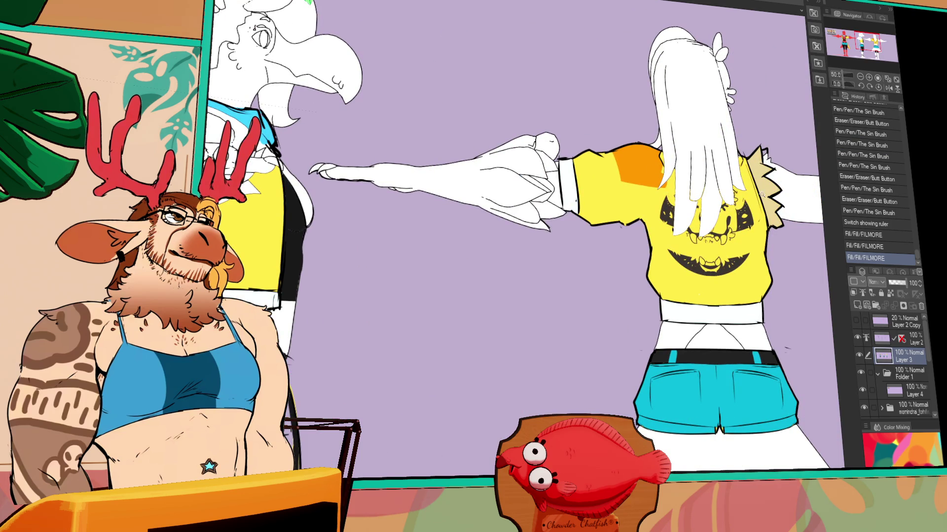
pyautogui.click(641, 276)
pyautogui.moveTo(742, 182)
pyautogui.mouseDown()
pyautogui.moveTo(749, 183)
pyautogui.moveTo(744, 165)
pyautogui.moveTo(752, 176)
pyautogui.moveTo(697, 206)
pyautogui.mouseUp()
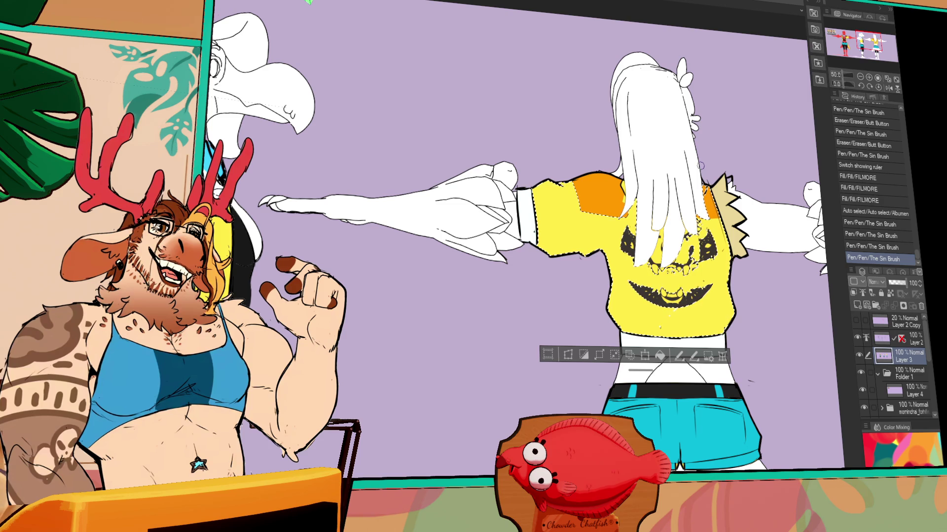
# Step: Nudge the canvas view slightly left to frame the shirt's right shoulder
pyautogui.moveTo(809, 311)
pyautogui.mouseDown()
pyautogui.moveTo(769, 318)
pyautogui.moveTo(770, 355)
pyautogui.mouseUp()
# Step: Deselect the shirt, hide and reshow the colour layer to check it, then select Layer 2
pyautogui.hotkey('ctrl', 'd')
pyautogui.moveTo(675, 355); pyautogui.dragTo(737, 345)
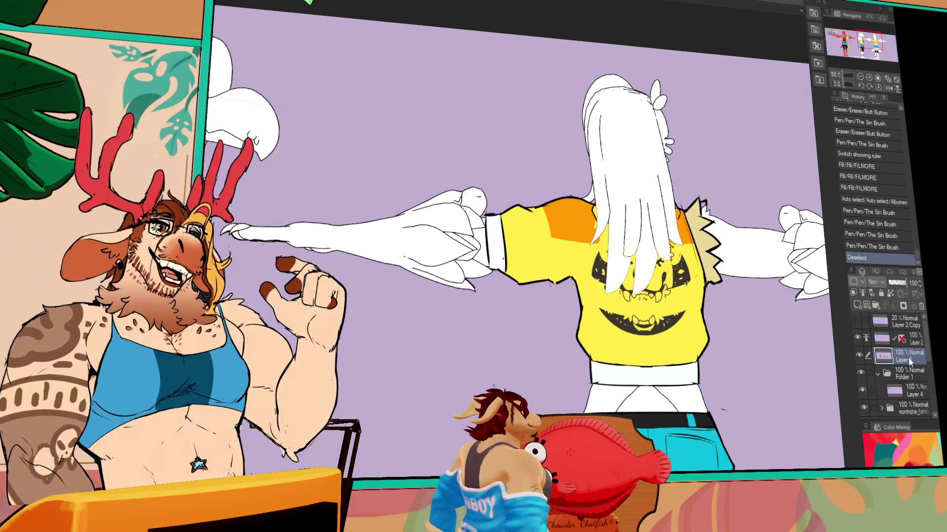
pyautogui.click(860, 356)
pyautogui.click(860, 356)
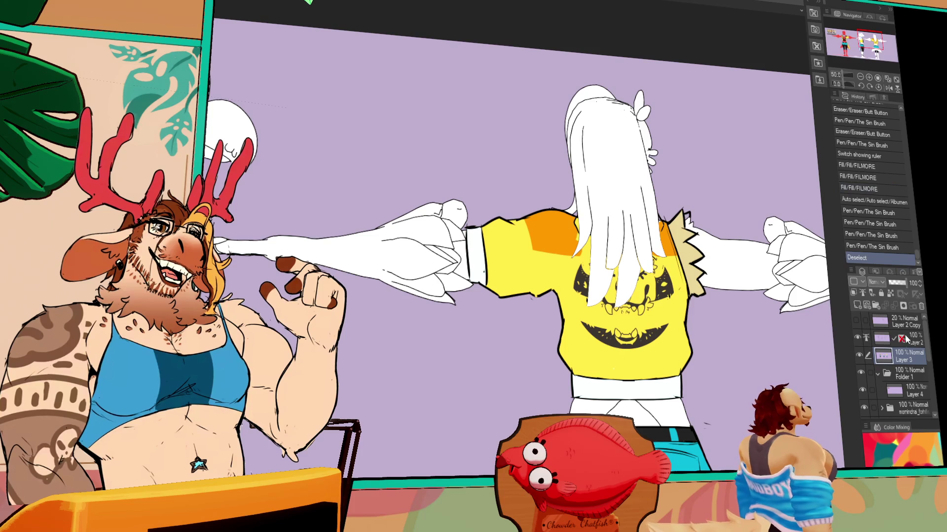
pyautogui.click(918, 344)
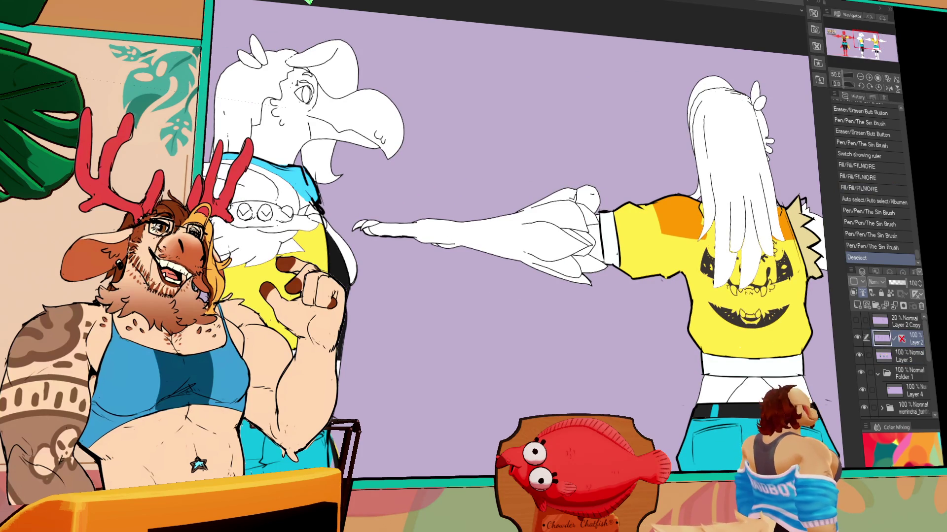
# Step: Draw a dark straight line and a loop-shaped line on the yellow shirt
pyautogui.scroll(1, 312, 253)
pyautogui.moveTo(287, 245)
pyautogui.mouseDown()
pyautogui.moveTo(362, 250)
pyautogui.moveTo(301, 276)
pyautogui.mouseUp()
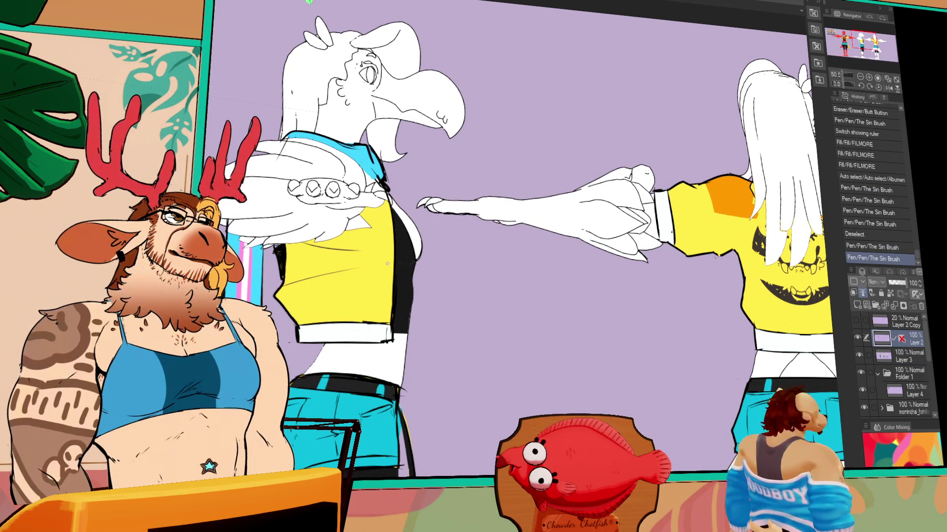
pyautogui.moveTo(365, 276); pyautogui.dragTo(373, 287)
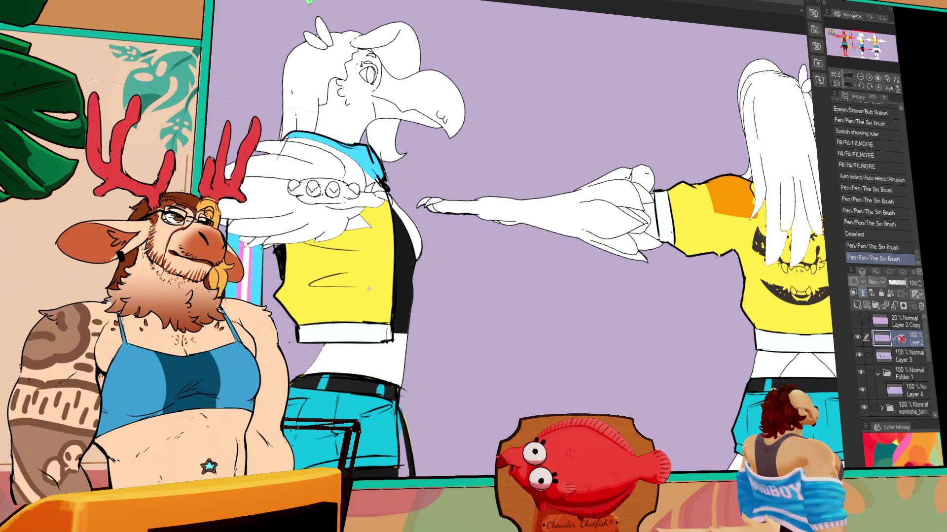
# Step: Zoom out, undo the last stroke and redraw small strokes on the yellow shirt
pyautogui.moveTo(725, 159); pyautogui.dragTo(631, 272)
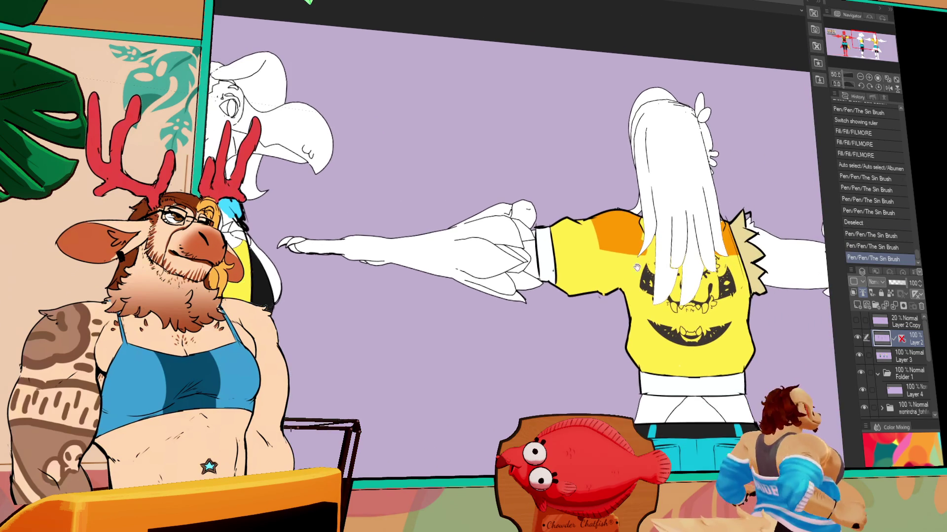
pyautogui.click(861, 77)
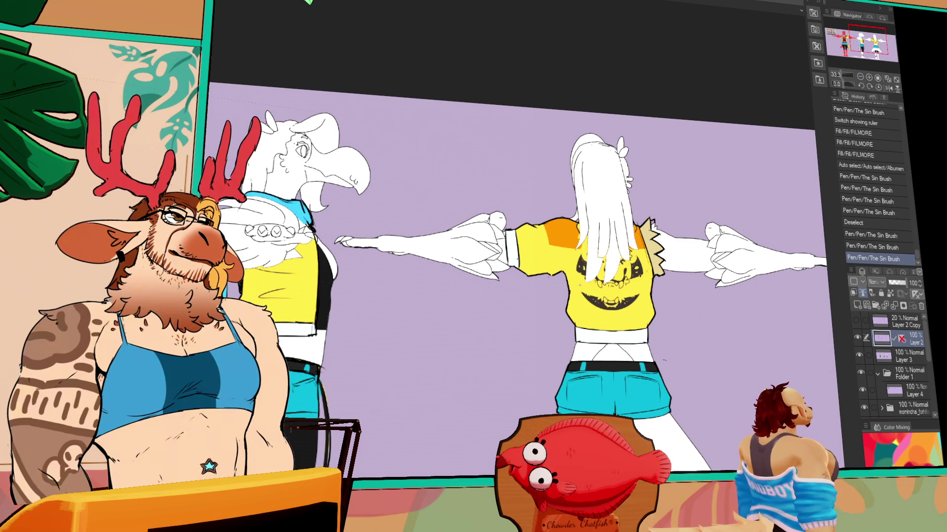
pyautogui.hotkey('ctrl', 'z')
pyautogui.moveTo(550, 253)
pyautogui.mouseDown()
pyautogui.moveTo(547, 270)
pyautogui.moveTo(562, 270)
pyautogui.mouseUp()
pyautogui.moveTo(729, 307)
pyautogui.mouseDown()
pyautogui.moveTo(743, 273)
pyautogui.moveTo(780, 286)
pyautogui.mouseUp()
pyautogui.moveTo(685, 296); pyautogui.dragTo(780, 288)
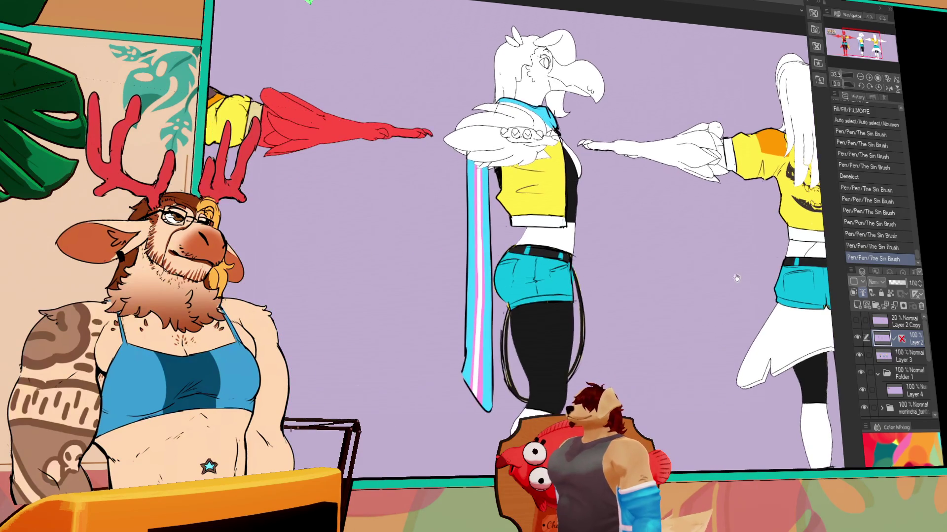
# Step: Pan toward the red character and make Layer 3 the active layer
pyautogui.moveTo(715, 296); pyautogui.dragTo(746, 291)
pyautogui.moveTo(636, 298)
pyautogui.mouseDown()
pyautogui.moveTo(747, 294)
pyautogui.moveTo(734, 317)
pyautogui.mouseUp()
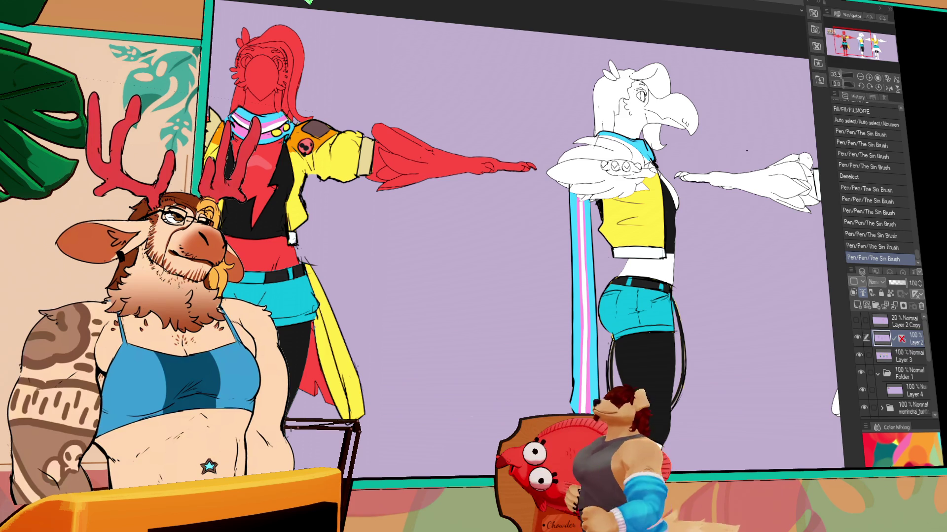
pyautogui.moveTo(699, 357); pyautogui.dragTo(702, 313)
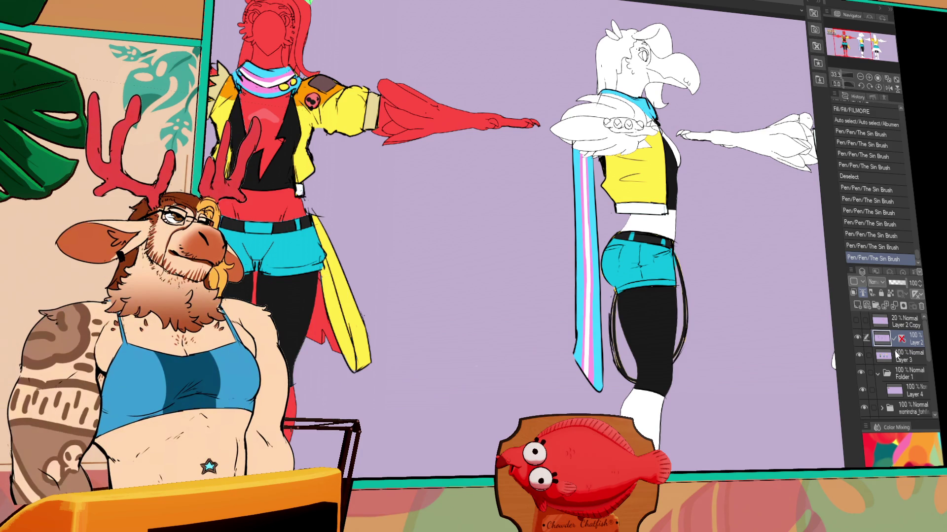
pyautogui.click(895, 351)
# Step: Zoom out to 20.2% so all three characters fit in view
pyautogui.moveTo(818, 377)
pyautogui.mouseDown()
pyautogui.moveTo(757, 428)
pyautogui.moveTo(706, 442)
pyautogui.moveTo(666, 467)
pyautogui.mouseUp()
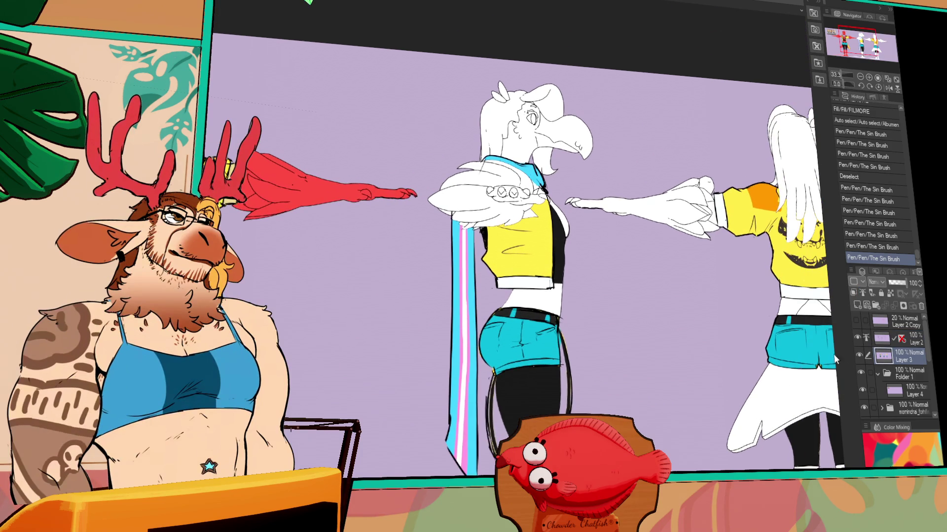
pyautogui.moveTo(813, 372)
pyautogui.mouseDown()
pyautogui.moveTo(765, 404)
pyautogui.moveTo(769, 433)
pyautogui.moveTo(757, 438)
pyautogui.mouseUp()
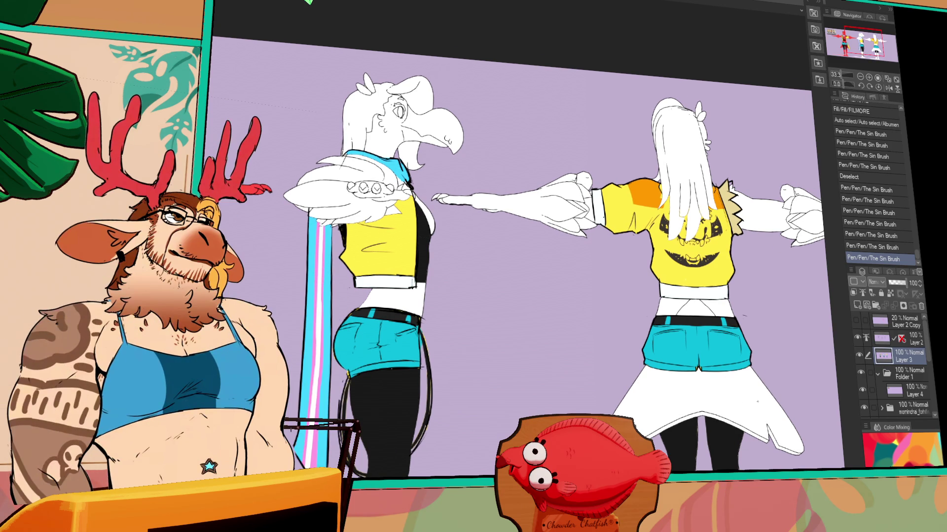
pyautogui.scroll(-2, 563, 299)
pyautogui.moveTo(579, 282); pyautogui.dragTo(558, 303)
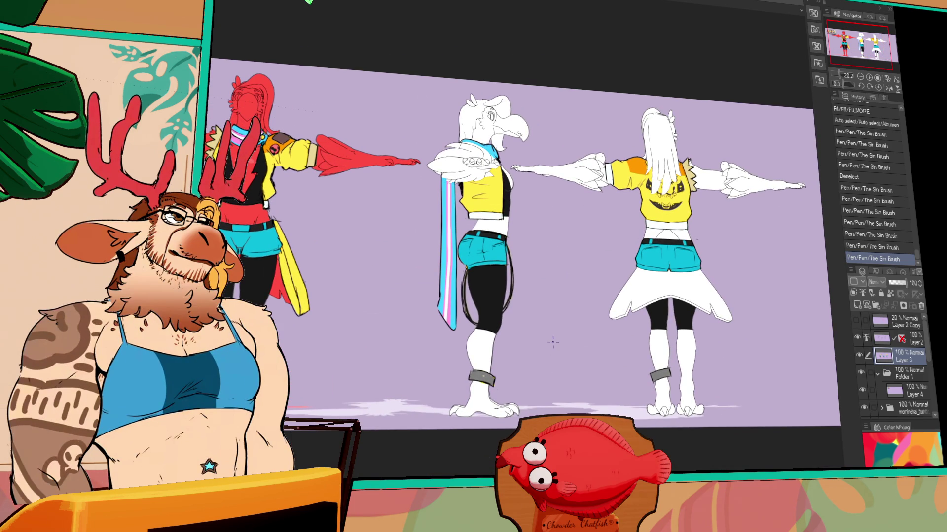
pyautogui.moveTo(553, 342); pyautogui.dragTo(538, 357)
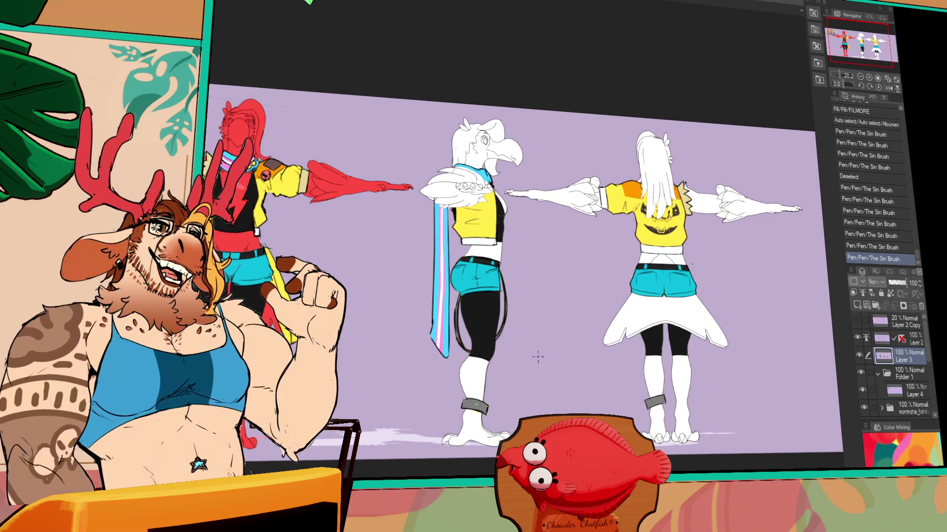
pyautogui.scroll(2, 527, 354)
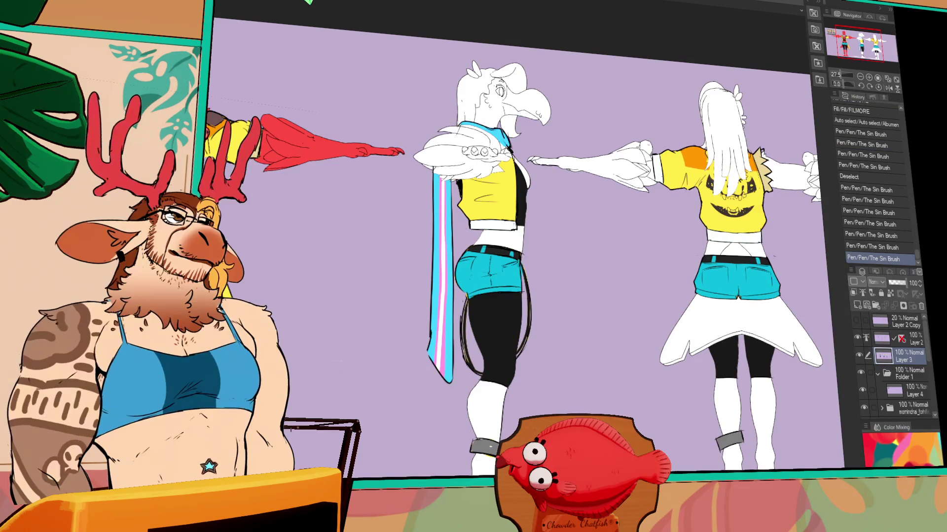
pyautogui.moveTo(512, 307)
pyautogui.mouseDown()
pyautogui.moveTo(640, 302)
pyautogui.moveTo(478, 289)
pyautogui.mouseUp()
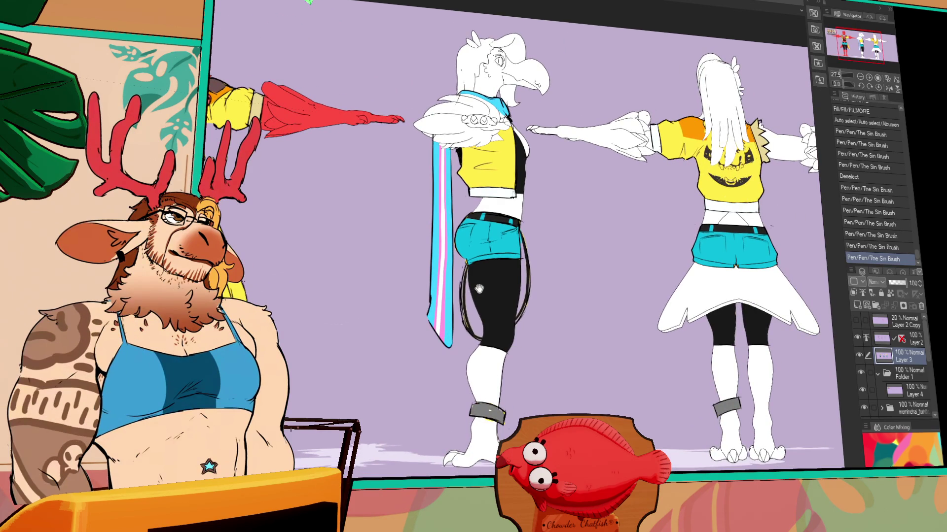
# Step: Zoom to 100% on the legs and touch up the ankle band's edges
pyautogui.scroll(5, 393, 284)
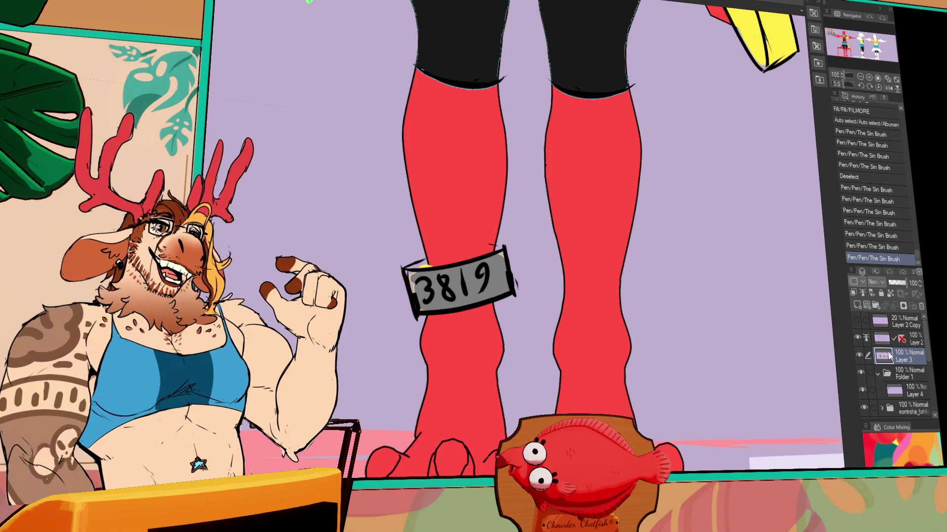
pyautogui.moveTo(408, 271); pyautogui.dragTo(417, 271)
pyautogui.moveTo(593, 366); pyautogui.dragTo(591, 367)
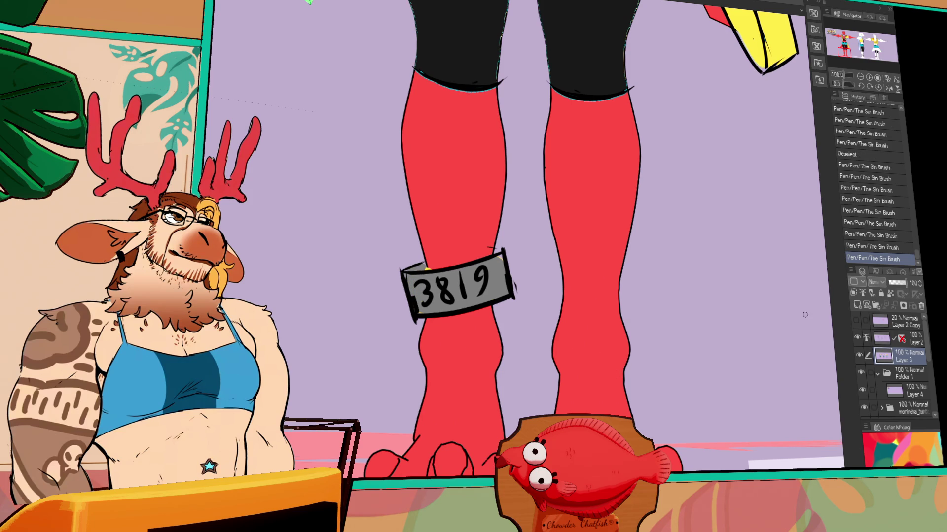
# Step: Lock Layer 2's transparent pixels and repaint the 3819 numbers in light grey
pyautogui.click(919, 343)
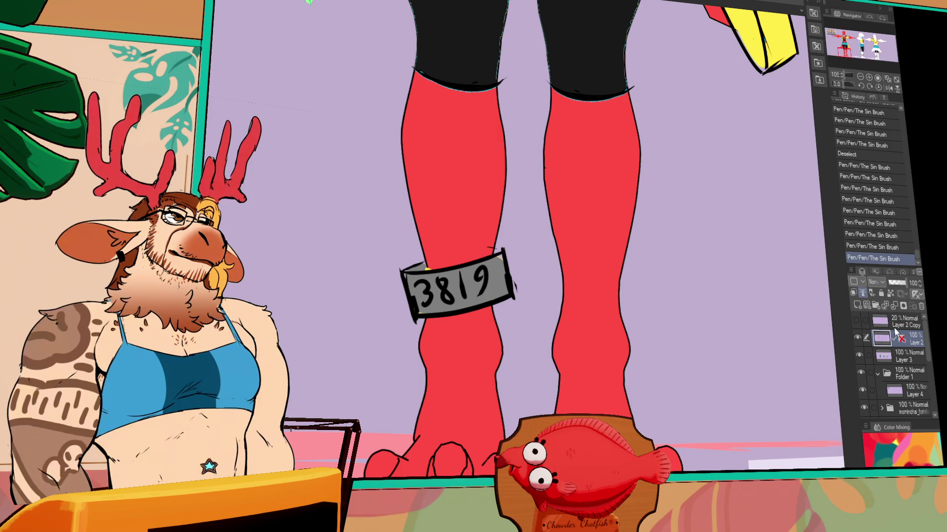
pyautogui.click(889, 293)
pyautogui.moveTo(431, 299)
pyautogui.mouseDown()
pyautogui.moveTo(427, 285)
pyautogui.moveTo(423, 304)
pyautogui.moveTo(444, 279)
pyautogui.moveTo(442, 301)
pyautogui.moveTo(478, 271)
pyautogui.moveTo(488, 284)
pyautogui.moveTo(472, 296)
pyautogui.mouseUp()
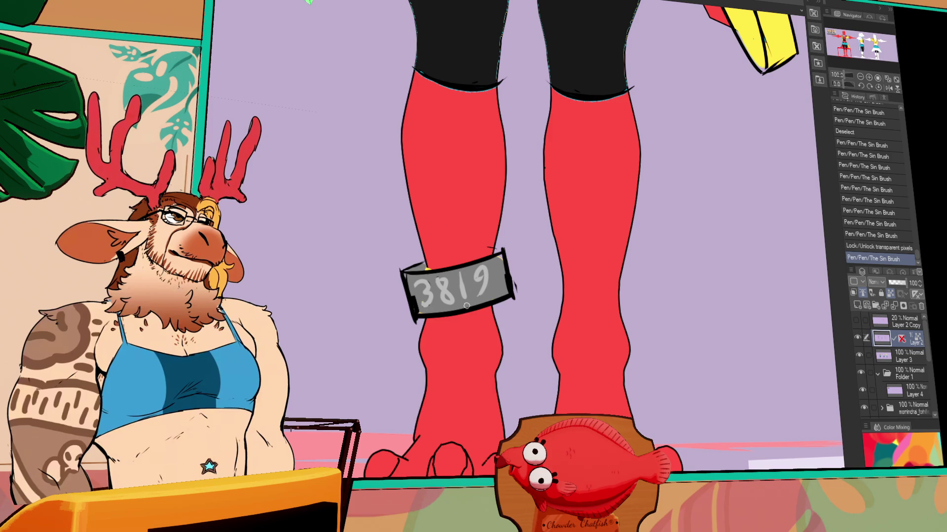
pyautogui.scroll(-6, 429, 250)
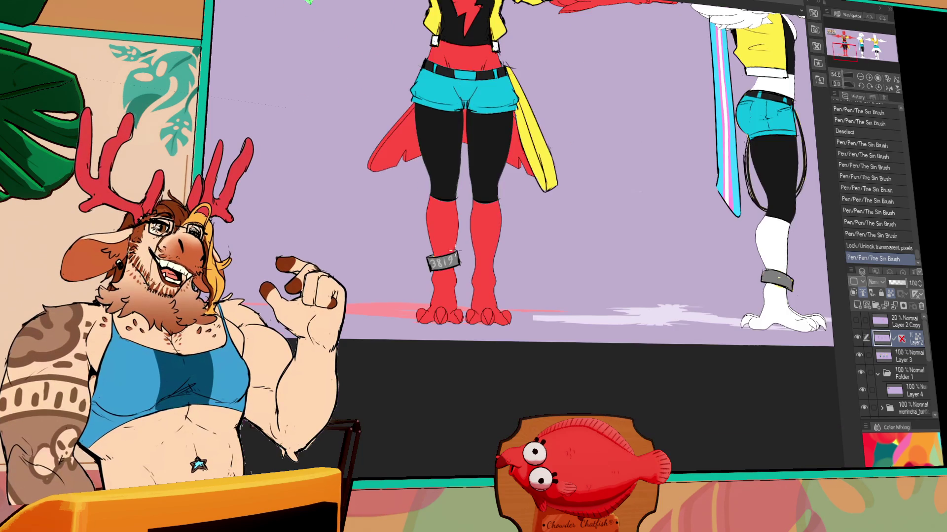
# Step: Undo a stroke, move up a layer, toggle its transparency lock, and try then undo vertical lines
pyautogui.scroll(-2, 568, 246)
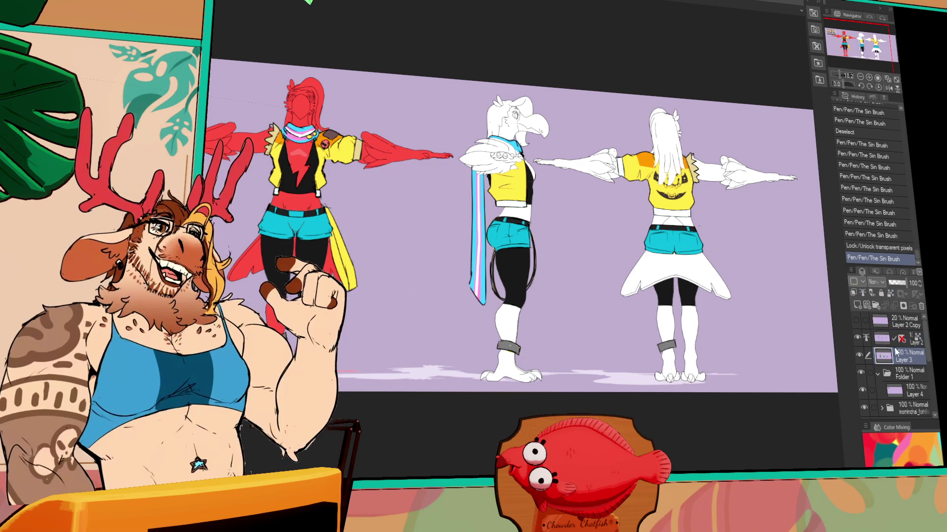
pyautogui.moveTo(753, 254); pyautogui.dragTo(629, 234)
pyautogui.hotkey('ctrl', 'z')
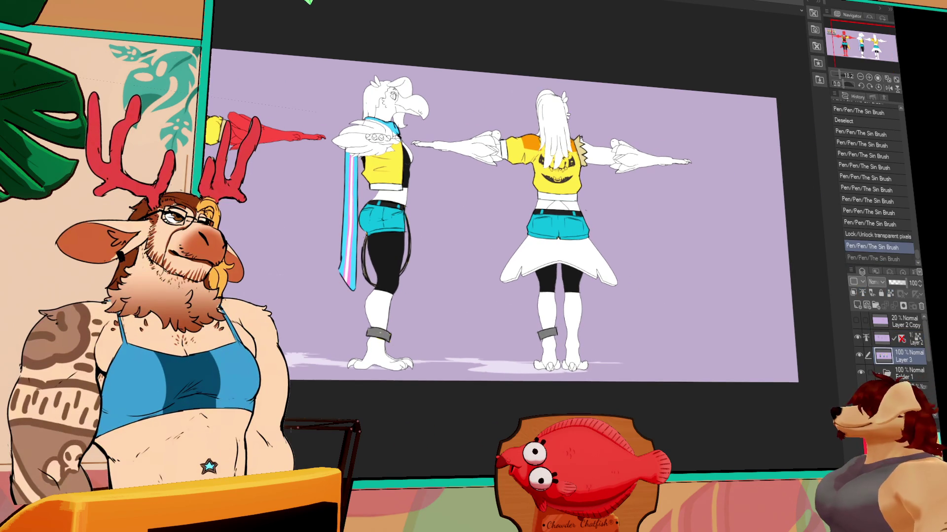
pyautogui.hotkey('alt', ']')
pyautogui.click(889, 293)
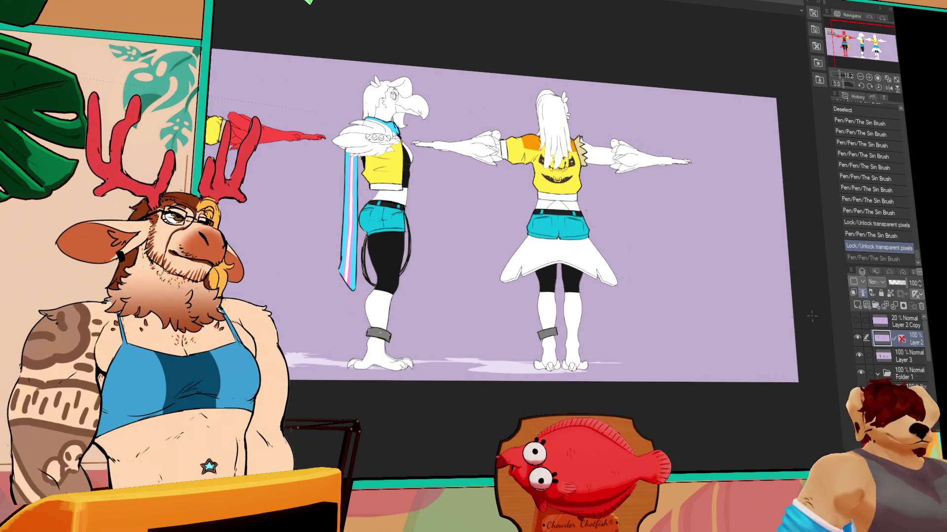
pyautogui.moveTo(629, 172); pyautogui.dragTo(629, 280)
pyautogui.hotkey('ctrl', 'z')
pyautogui.moveTo(623, 171)
pyautogui.mouseDown()
pyautogui.moveTo(624, 303)
pyautogui.moveTo(624, 190)
pyautogui.moveTo(625, 298)
pyautogui.moveTo(663, 313)
pyautogui.moveTo(652, 170)
pyautogui.moveTo(596, 171)
pyautogui.moveTo(617, 189)
pyautogui.moveTo(652, 171)
pyautogui.mouseUp()
pyautogui.hotkey('ctrl', 'z')
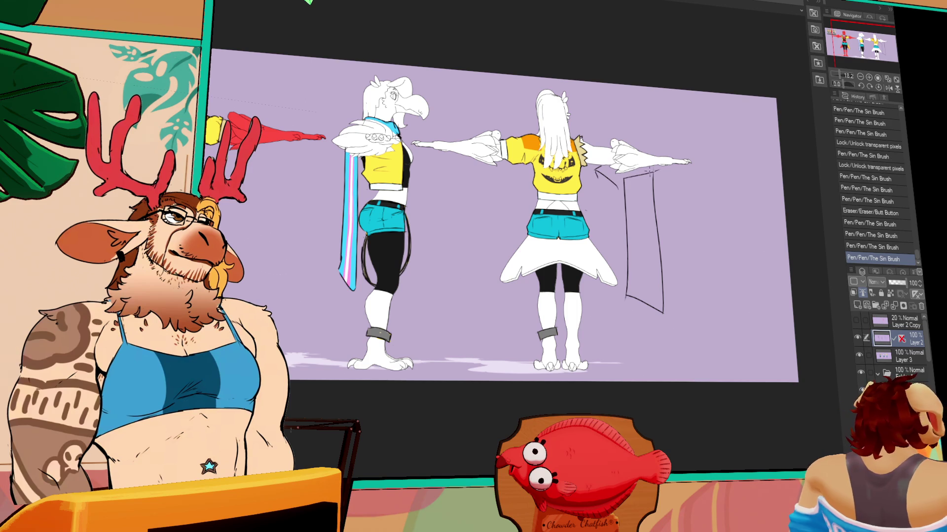
# Step: On Layer 3, fill the rectangle beside the back-view figure with cyan and zoom in
pyautogui.click(907, 356)
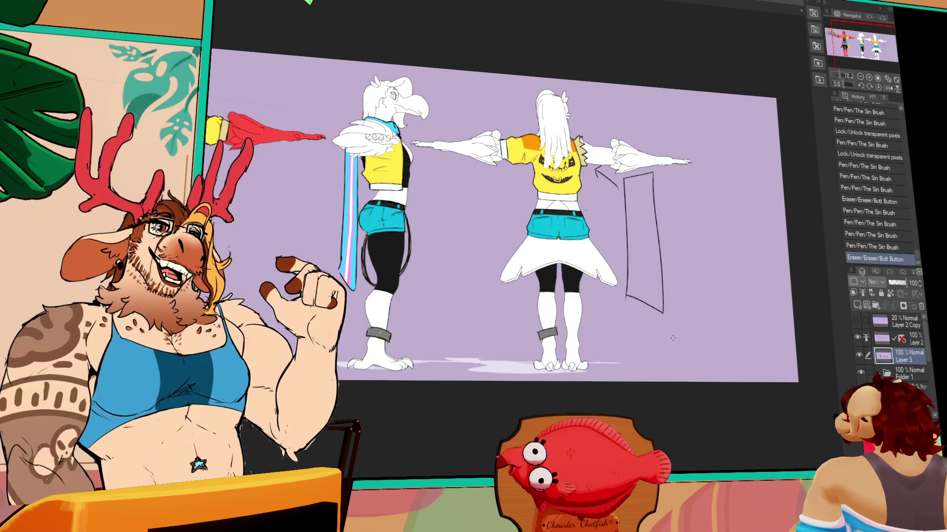
pyautogui.click(654, 279)
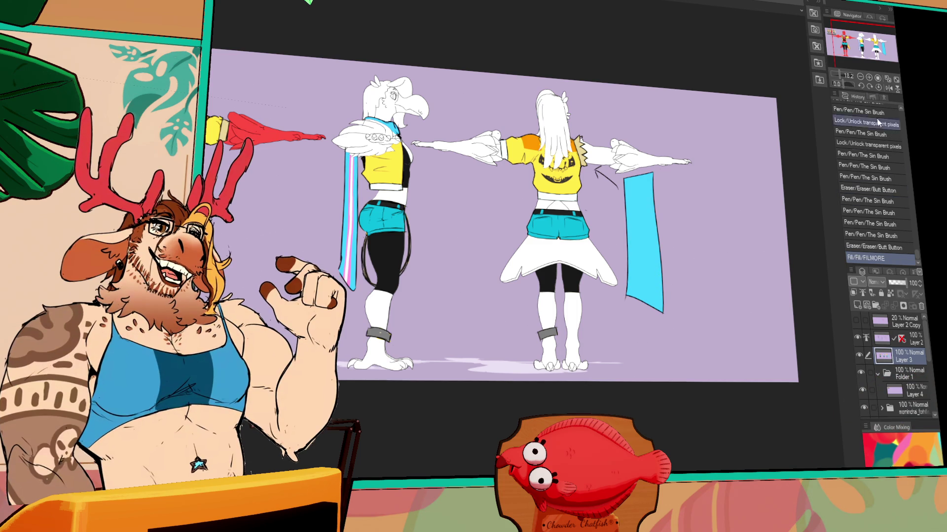
pyautogui.click(869, 78)
pyautogui.click(870, 79)
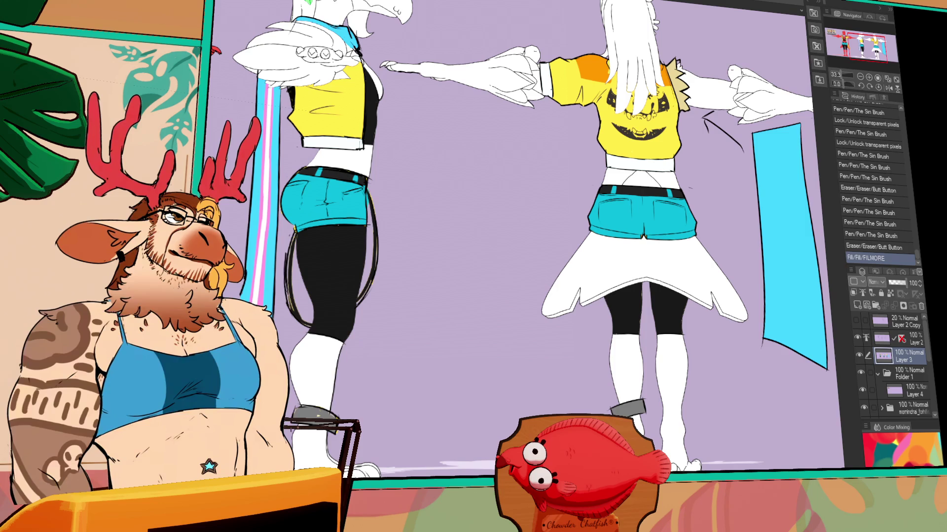
pyautogui.moveTo(800, 453); pyautogui.dragTo(742, 453)
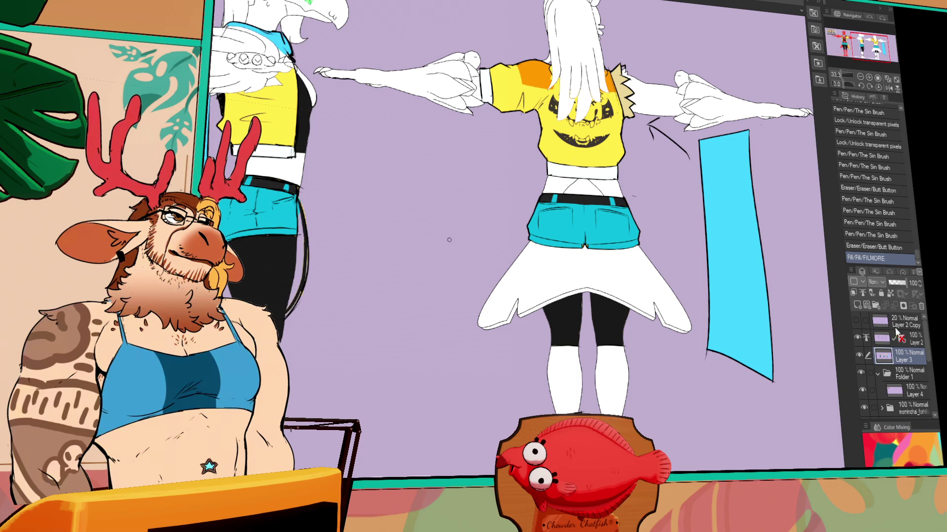
# Step: Auto-select the cyan rectangle and undo/redo through the earlier pink stroke attempts
pyautogui.moveTo(697, 211); pyautogui.dragTo(613, 216)
pyautogui.click(643, 263)
pyautogui.hotkey('ctrl', 'z')
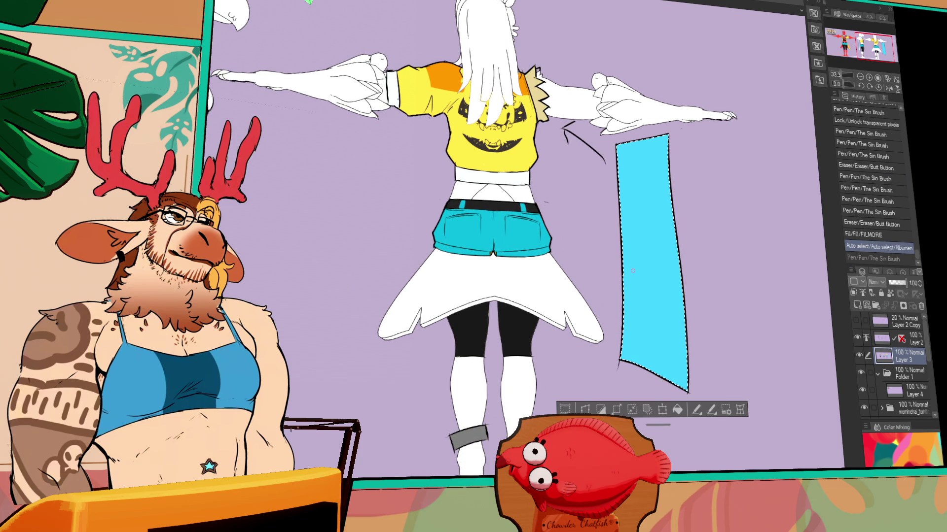
pyautogui.hotkey('ctrl', 'y')
pyautogui.hotkey('ctrl', 'z')
pyautogui.hotkey('ctrl', 'y')
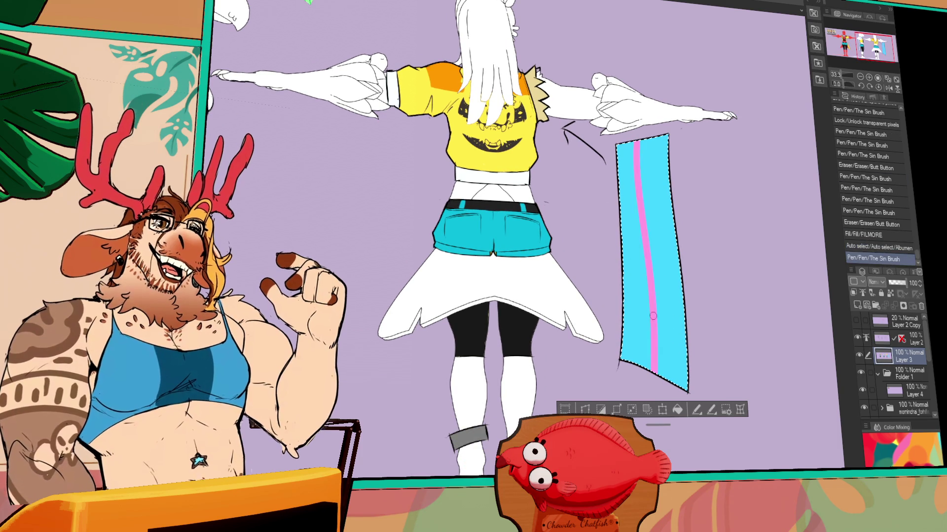
pyautogui.hotkey('ctrl', 'z')
pyautogui.hotkey('ctrl', 'y')
pyautogui.hotkey('ctrl', 'z')
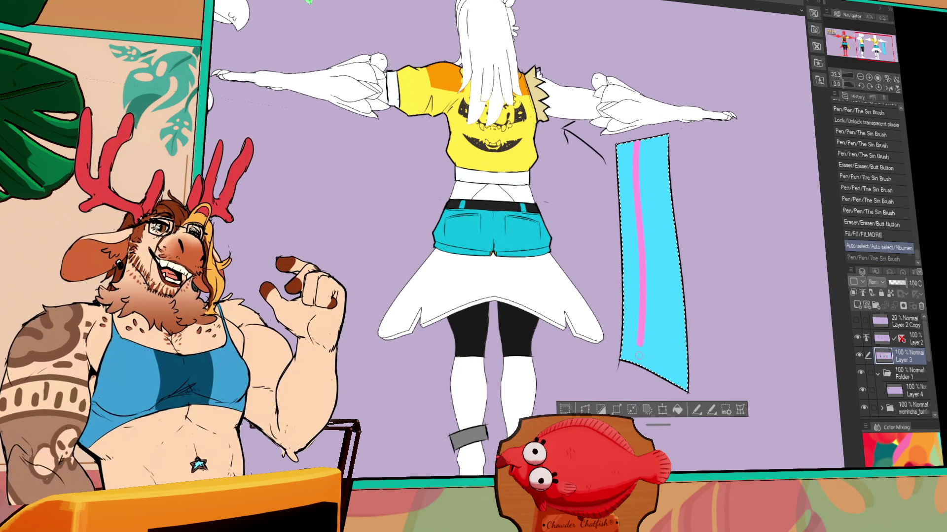
# Step: Paint a wide, smooth-edged pink stripe down the middle of the cyan rectangle
pyautogui.moveTo(651, 370); pyautogui.dragTo(637, 143)
pyautogui.hotkey('ctrl', 'z')
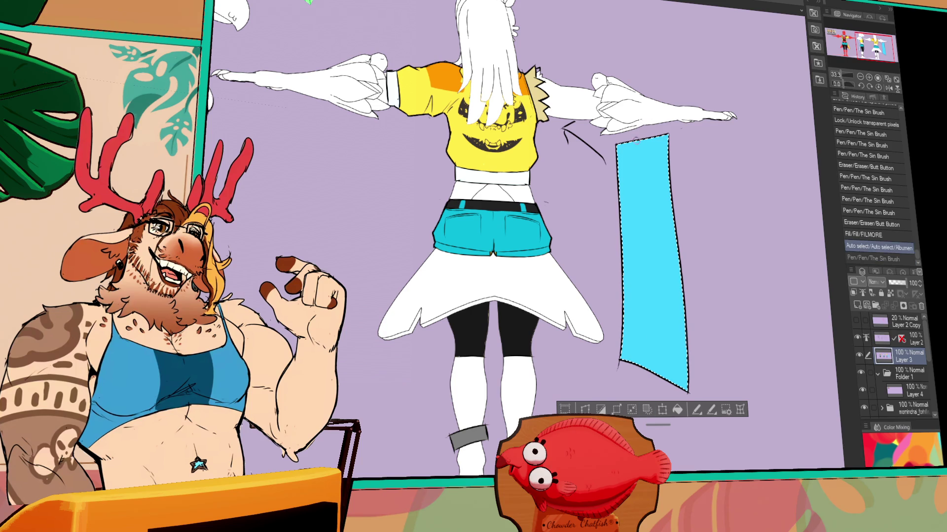
pyautogui.moveTo(642, 366)
pyautogui.mouseDown()
pyautogui.moveTo(635, 143)
pyautogui.moveTo(648, 205)
pyautogui.moveTo(639, 148)
pyautogui.mouseUp()
pyautogui.moveTo(645, 367); pyautogui.dragTo(650, 148)
pyautogui.moveTo(645, 367); pyautogui.dragTo(650, 148)
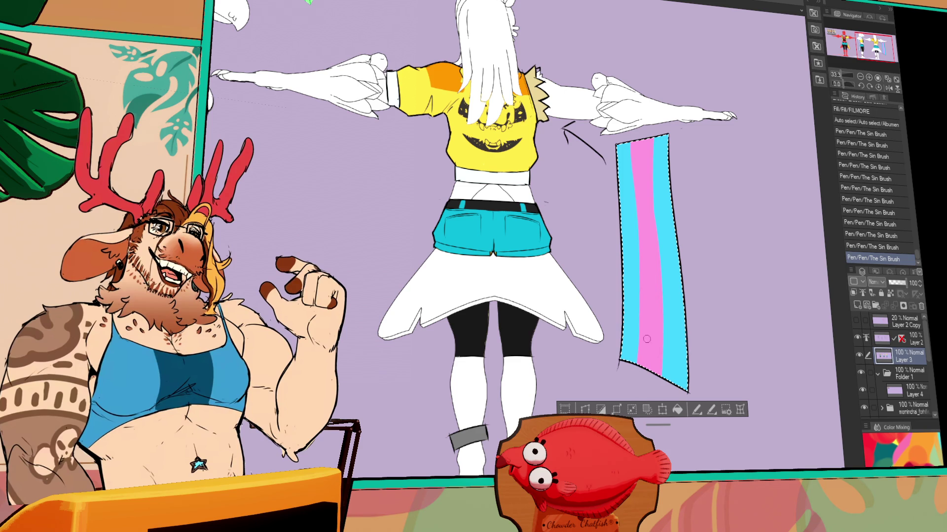
pyautogui.moveTo(665, 227)
pyautogui.mouseDown()
pyautogui.moveTo(651, 242)
pyautogui.moveTo(638, 238)
pyautogui.moveTo(649, 178)
pyautogui.mouseUp()
pyautogui.hotkey('ctrl', 'z')
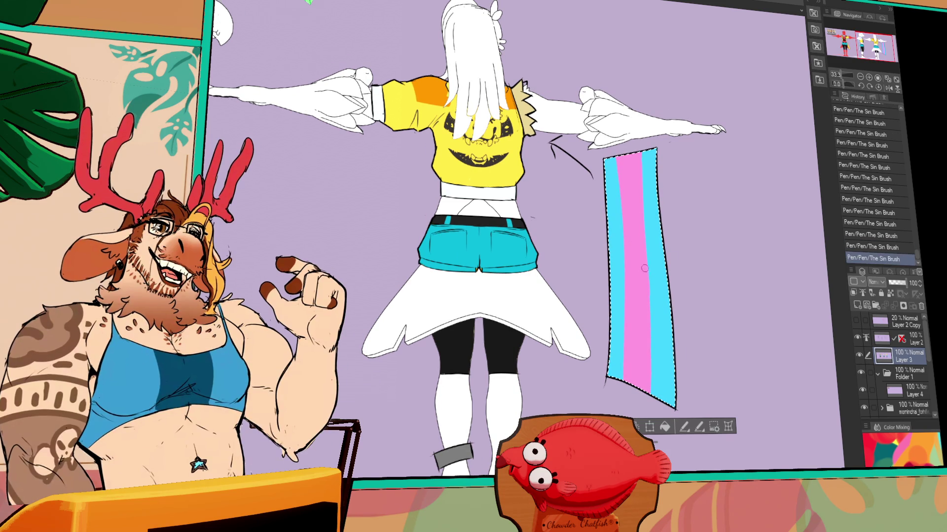
pyautogui.hotkey('ctrl', 'y')
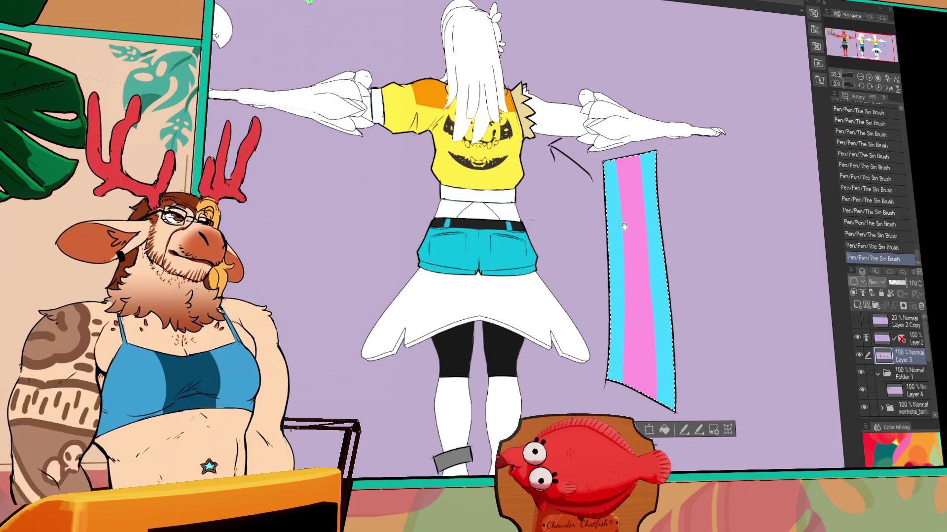
# Step: Scroll and recentre the view on the flag and the back-view figure
pyautogui.scroll(-1, 641, 247)
pyautogui.scroll(-2, 642, 251)
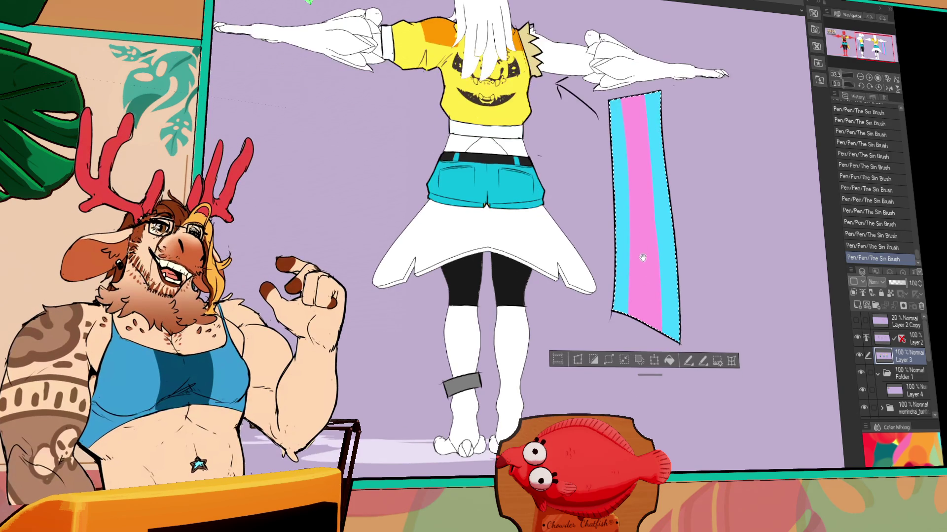
pyautogui.scroll(1, 651, 245)
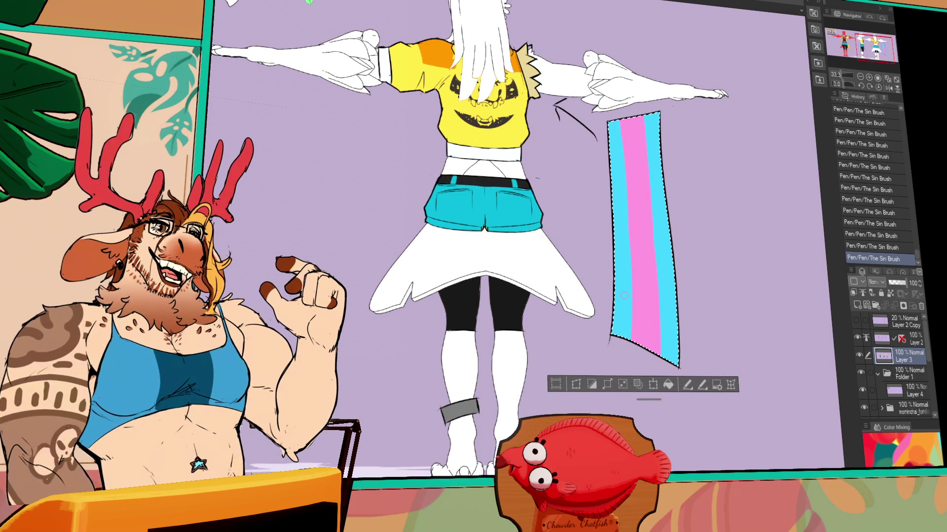
pyautogui.scroll(1, 659, 299)
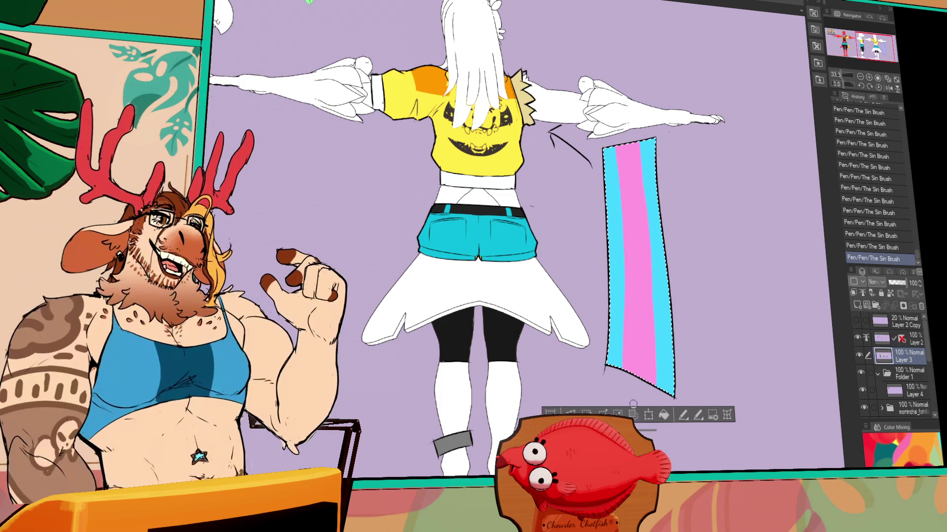
pyautogui.scroll(1, 661, 362)
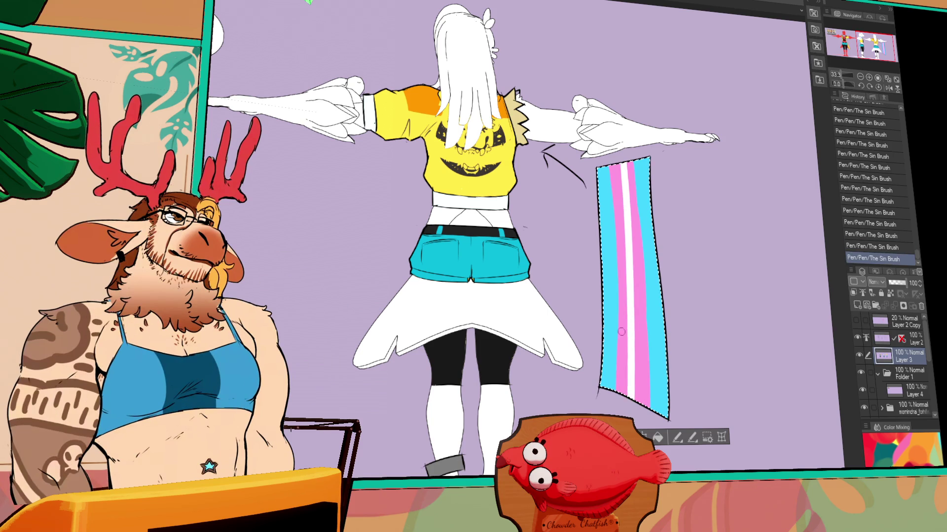
pyautogui.moveTo(686, 351); pyautogui.dragTo(680, 361)
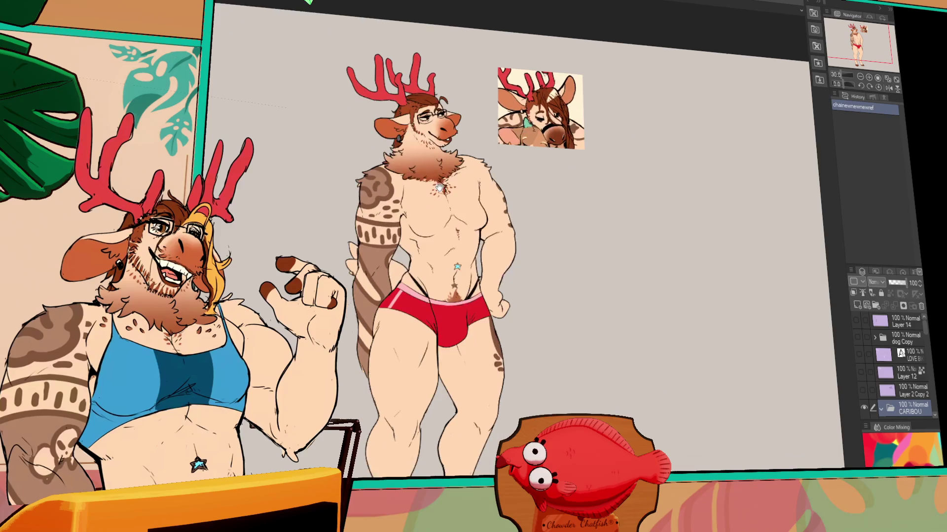
# Step: Reposition the view on the back-view character and release the selection around the flag
pyautogui.scroll(-2, 340, 138)
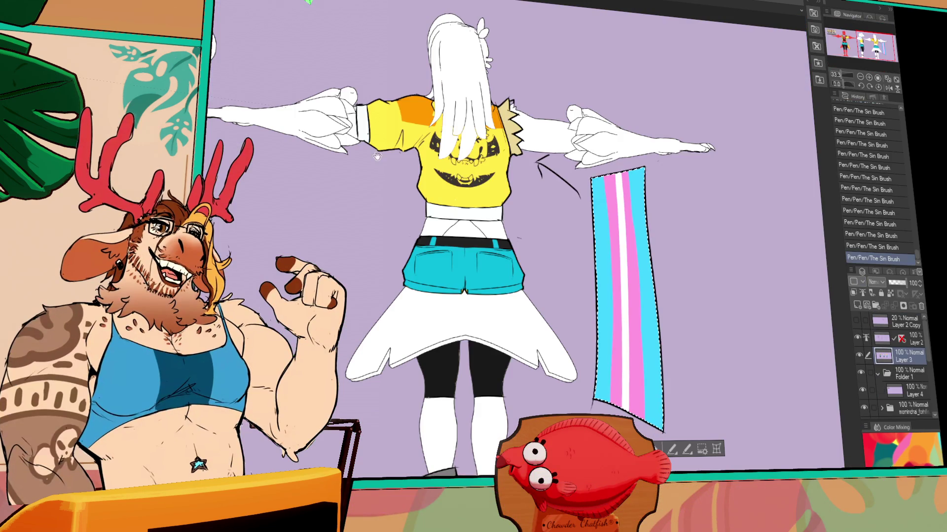
pyautogui.moveTo(377, 156); pyautogui.dragTo(485, 171)
pyautogui.hotkey('ctrl', 'd')
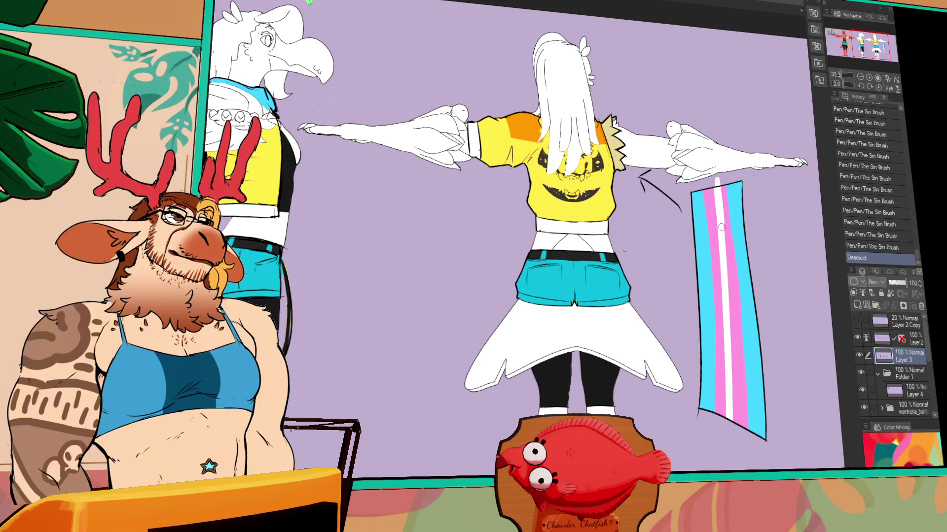
# Step: Restore the flag selection, widen the right pink stripe and repaint the white centre stripe
pyautogui.hotkey('ctrl', 'z')
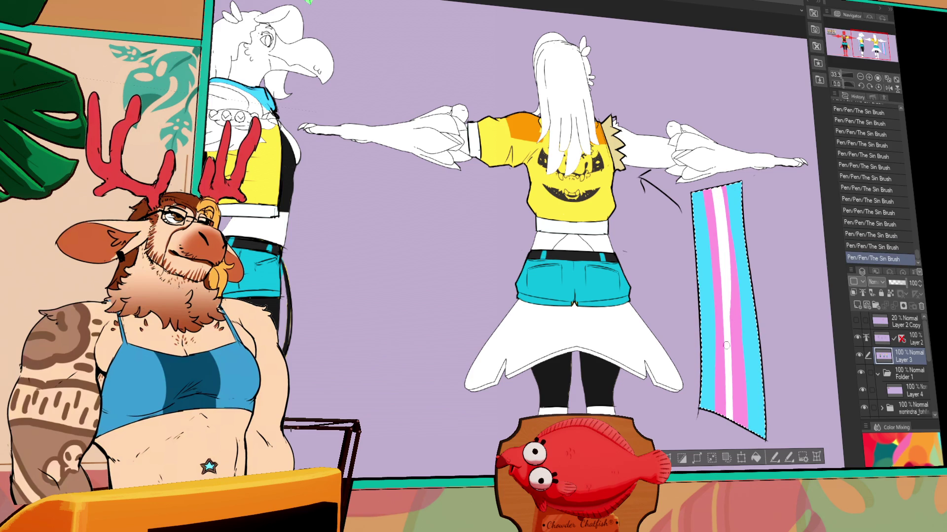
pyautogui.hotkey('ctrl', 'z')
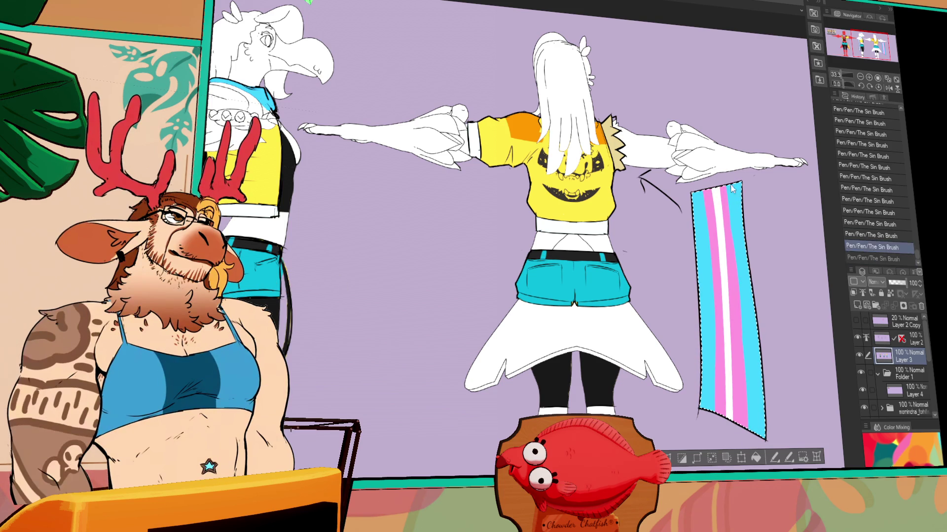
pyautogui.hotkey('ctrl', 'y')
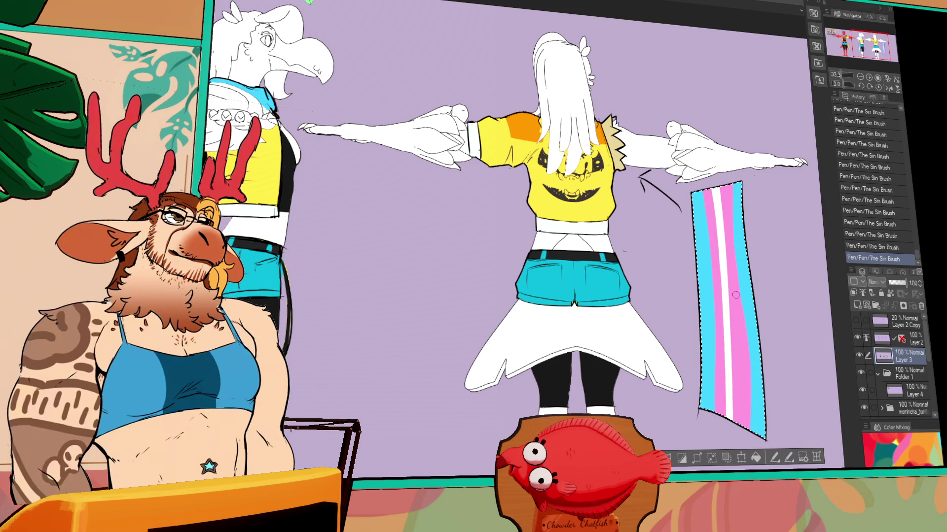
pyautogui.moveTo(745, 277); pyautogui.dragTo(752, 415)
pyautogui.moveTo(724, 252)
pyautogui.mouseDown()
pyautogui.moveTo(733, 429)
pyautogui.moveTo(740, 402)
pyautogui.moveTo(775, 408)
pyautogui.mouseUp()
# Step: Release the selection and zoom out to bring the red-haired figure into view
pyautogui.hotkey('ctrl', 'd')
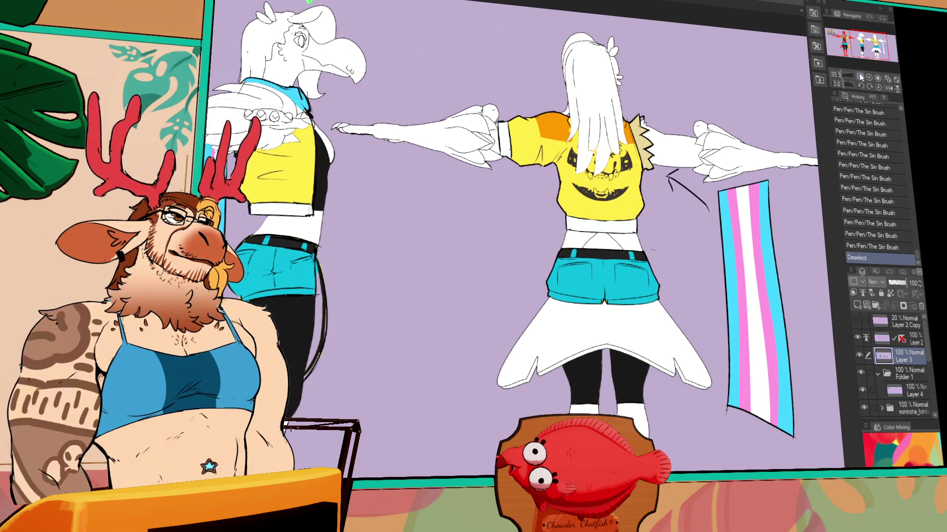
pyautogui.hotkey('ctrl', '-')
pyautogui.moveTo(619, 354)
pyautogui.mouseDown()
pyautogui.moveTo(801, 373)
pyautogui.moveTo(749, 407)
pyautogui.mouseUp()
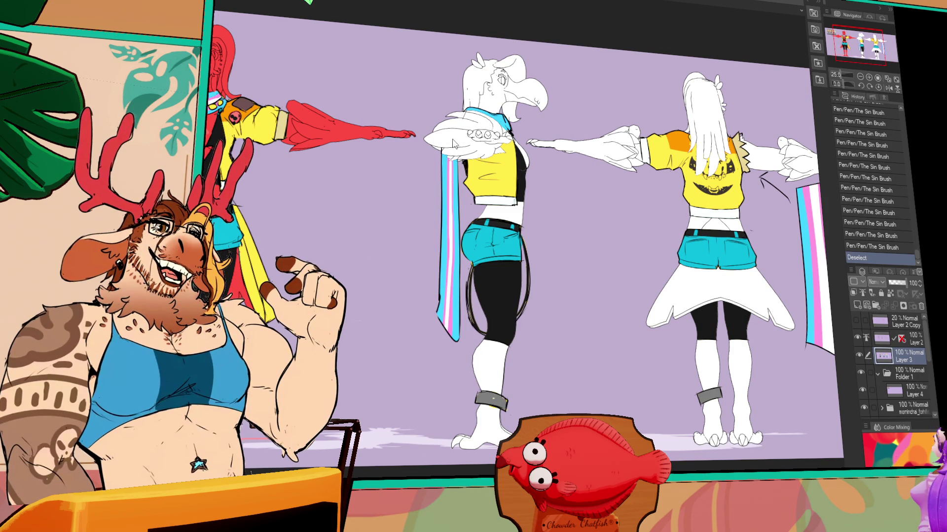
# Step: Centre the red character in view and select Layer 2 for drawing
pyautogui.moveTo(524, 348)
pyautogui.mouseDown()
pyautogui.moveTo(547, 360)
pyautogui.moveTo(580, 407)
pyautogui.mouseUp()
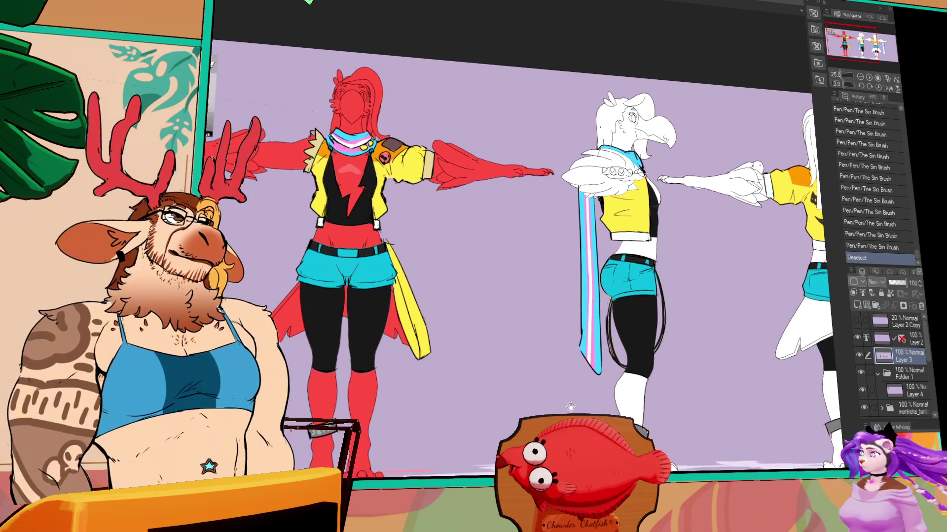
pyautogui.scroll(-3, 579, 407)
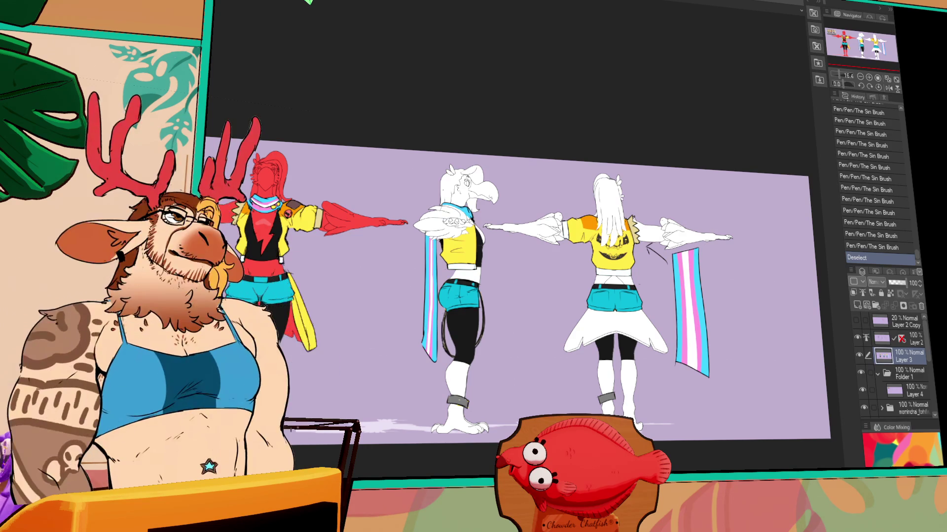
pyautogui.scroll(3, 262, 414)
pyautogui.scroll(3, 656, 445)
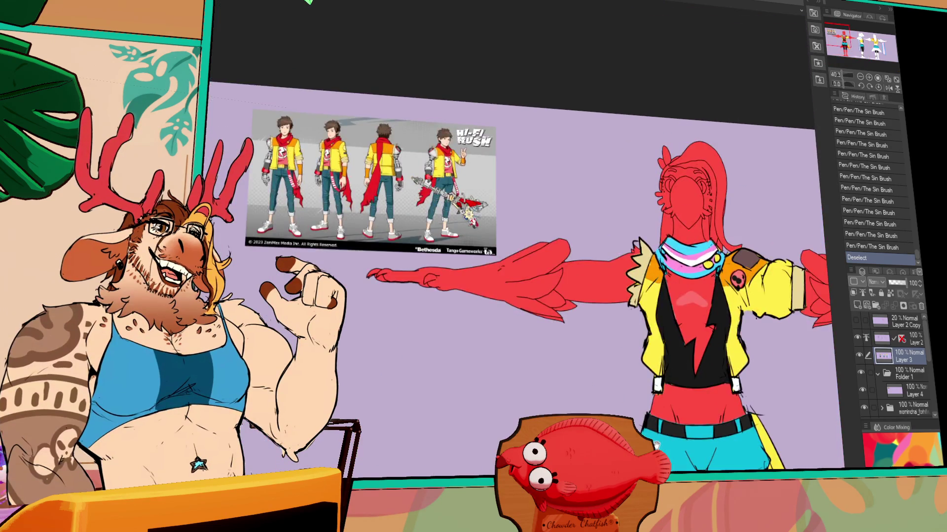
pyautogui.moveTo(657, 445); pyautogui.dragTo(519, 322)
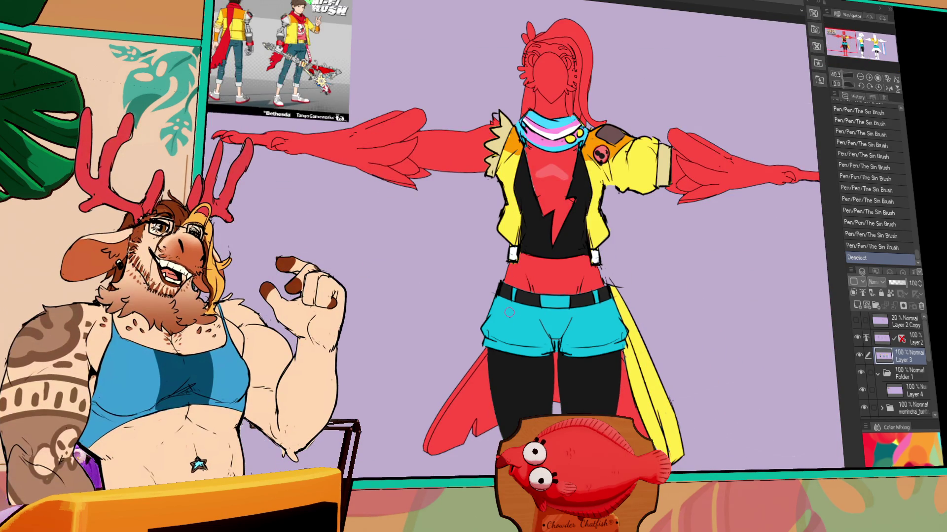
pyautogui.click(918, 341)
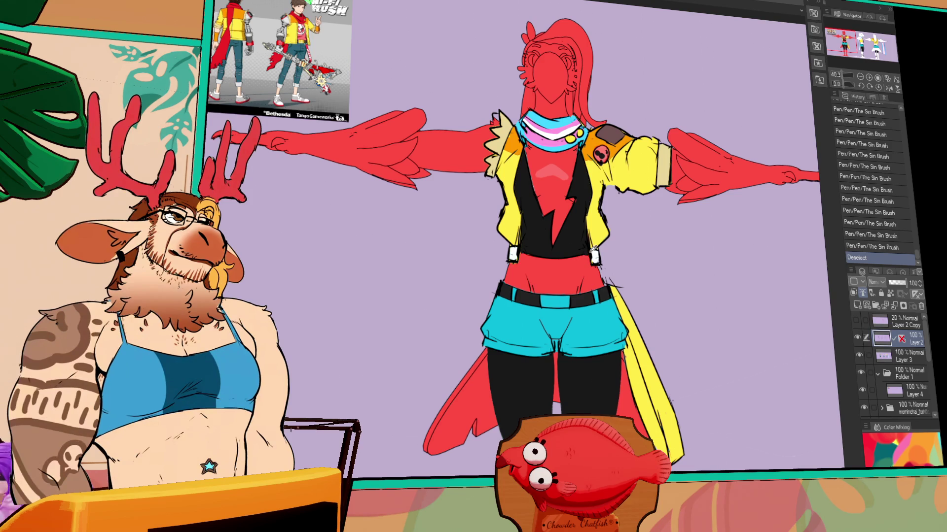
# Step: Add small ink strokes on the red character's shorts, undoing the extra ones
pyautogui.hotkey('ctrl', 'z')
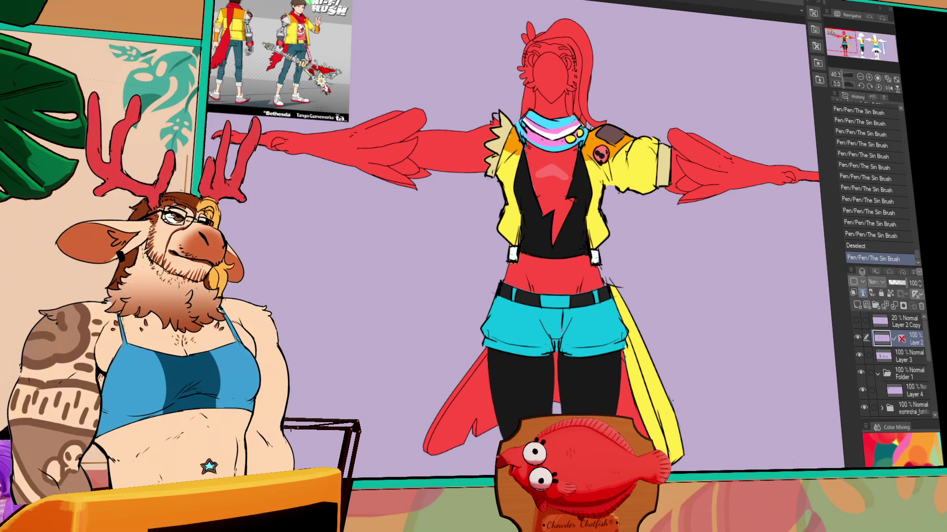
pyautogui.hotkey('ctrl', 'y')
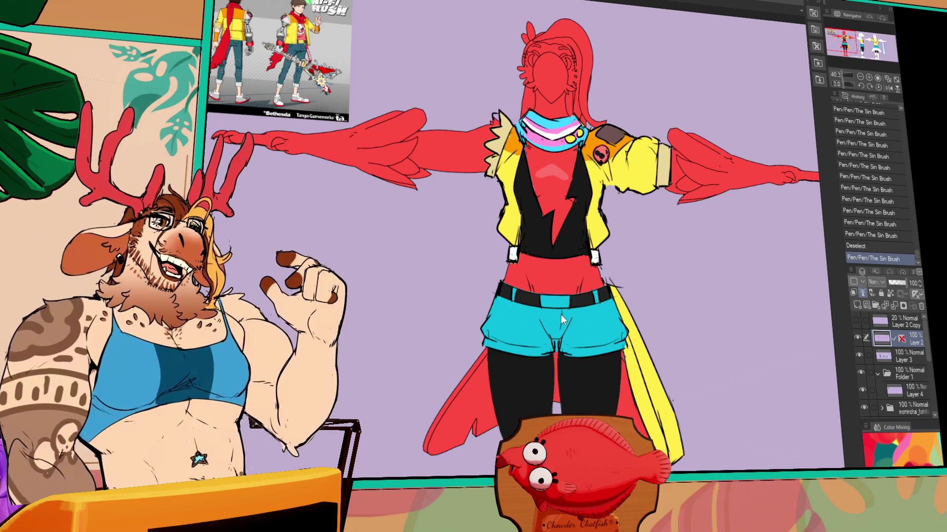
pyautogui.hotkey('ctrl', 'y')
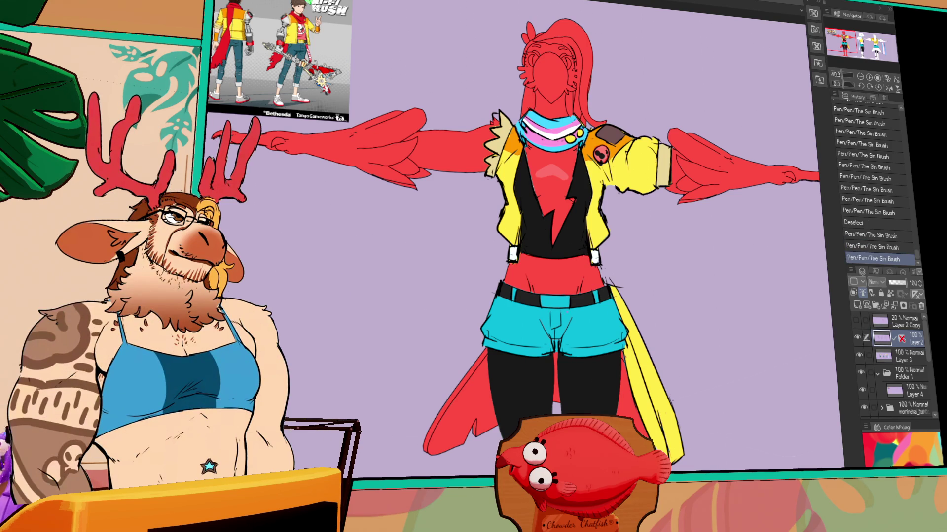
pyautogui.hotkey('ctrl', 'z')
pyautogui.hotkey('ctrl', 'z')
pyautogui.moveTo(556, 319); pyautogui.dragTo(557, 329)
pyautogui.moveTo(556, 328); pyautogui.dragTo(556, 341)
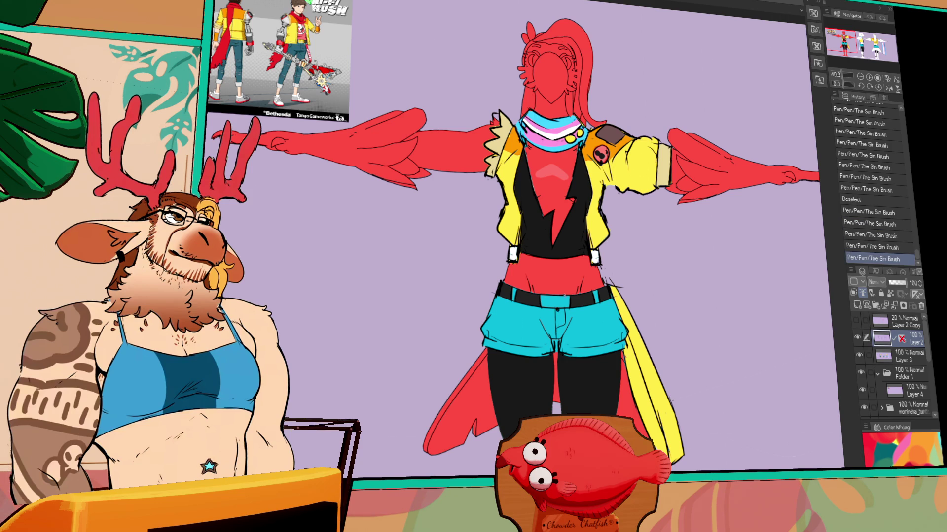
pyautogui.hotkey('ctrl', 'z')
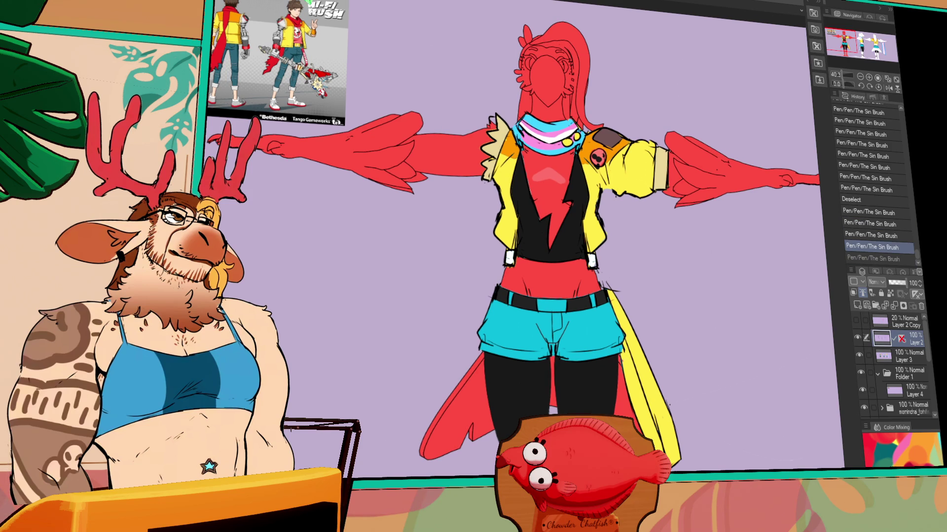
# Step: Fill the red character's belt buckle orange with the Fill tool
pyautogui.press('g')
pyautogui.click(551, 304)
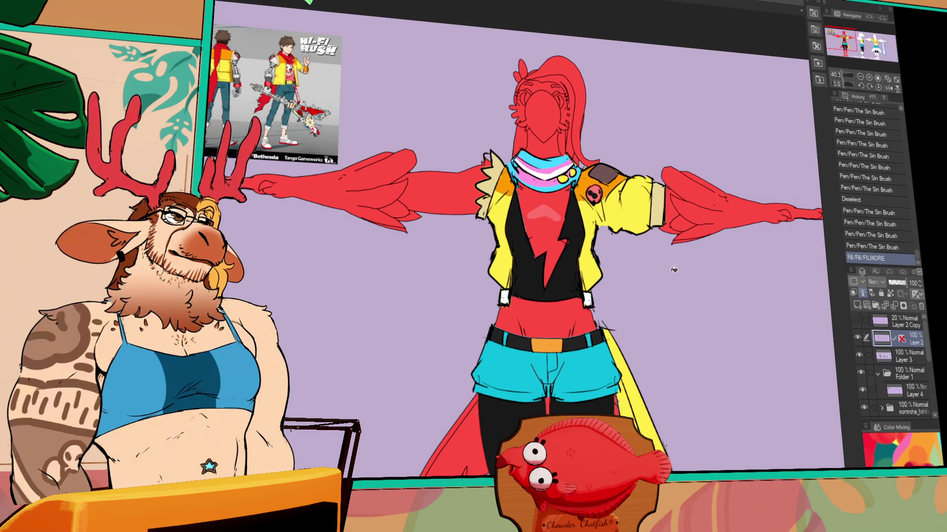
pyautogui.scroll(-5, 499, 331)
pyautogui.scroll(1, 500, 330)
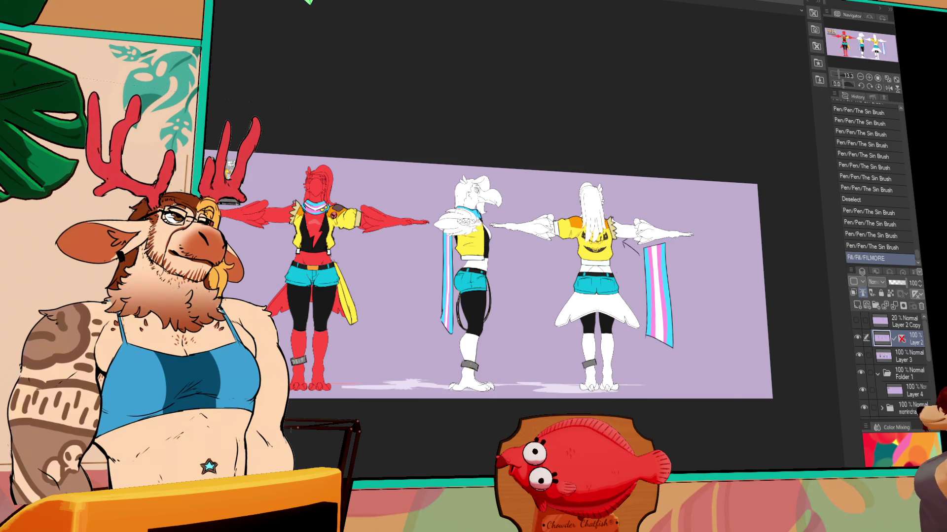
# Step: Shift the turnaround sheet view slightly down-right and zoom in
pyautogui.moveTo(773, 262); pyautogui.dragTo(780, 271)
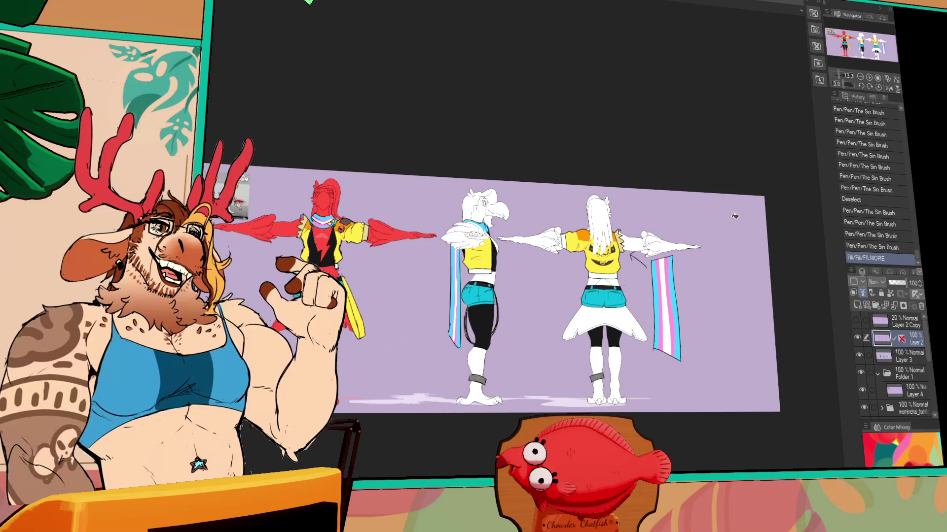
pyautogui.scroll(4, 661, 345)
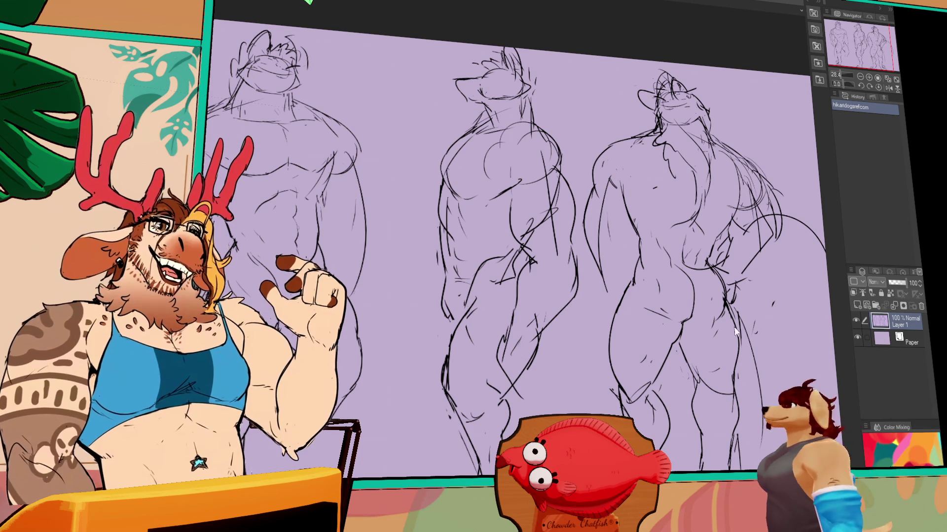
pyautogui.hotkey('ctrl', 'v')
# Step: Zoom and pan to view the whole pasted book cover beside the sketch
pyautogui.scroll(5, 558, 291)
pyautogui.moveTo(557, 291)
pyautogui.mouseDown()
pyautogui.moveTo(522, 106)
pyautogui.moveTo(587, 96)
pyautogui.mouseUp()
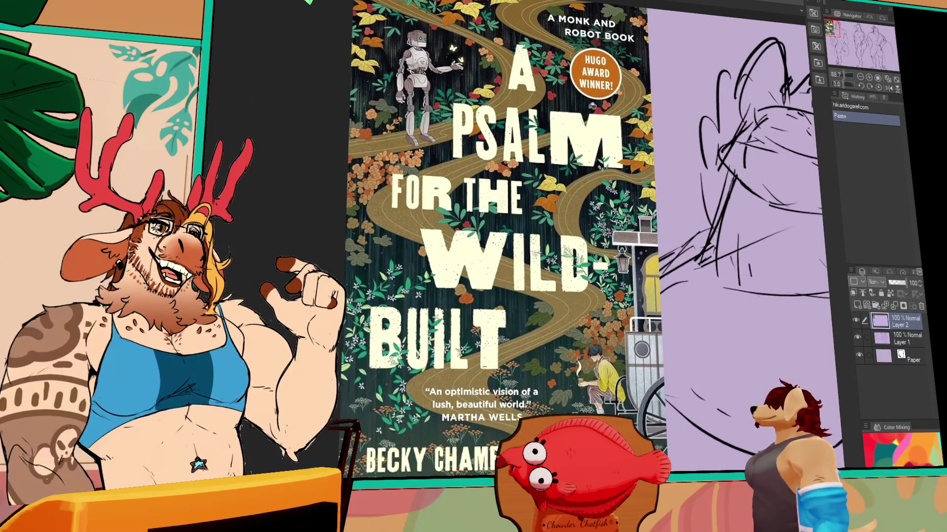
pyautogui.scroll(-1, 662, 152)
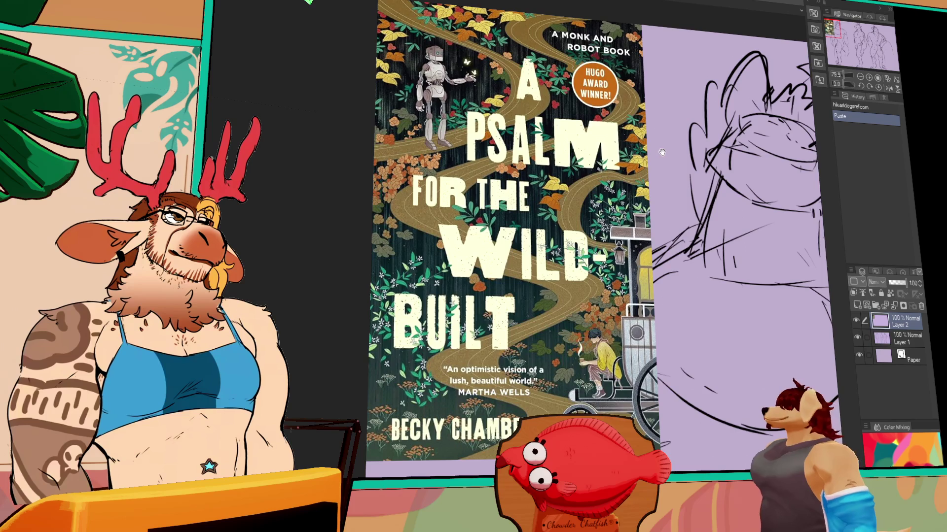
pyautogui.scroll(5, 595, 130)
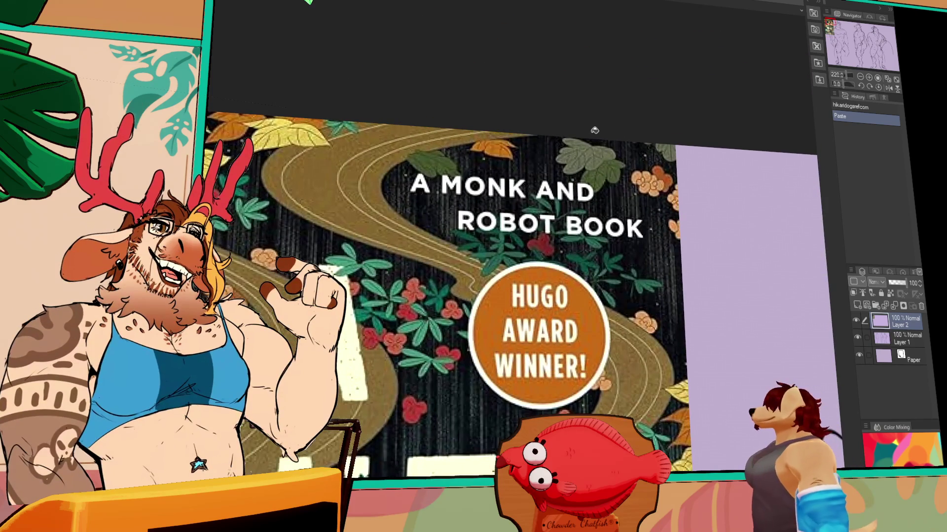
pyautogui.scroll(-5, 594, 130)
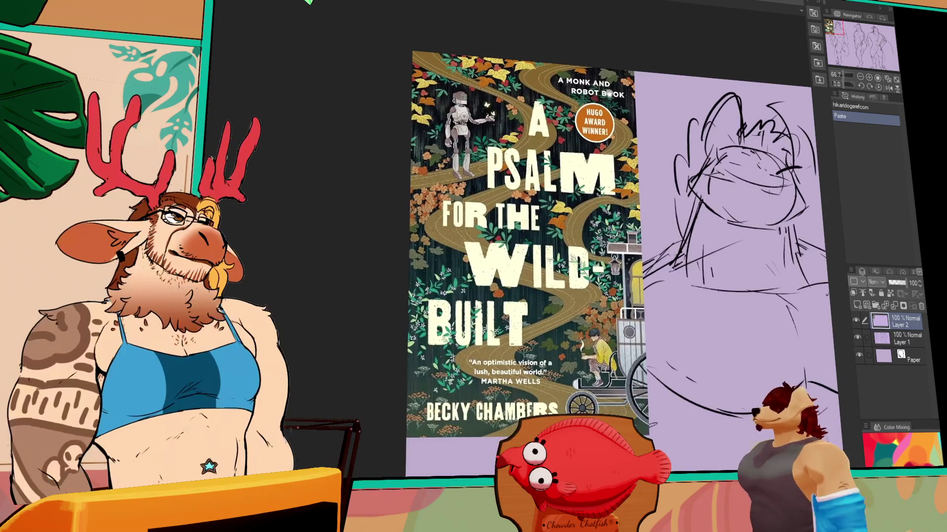
pyautogui.scroll(2, 610, 93)
pyautogui.moveTo(592, 247); pyautogui.dragTo(564, 237)
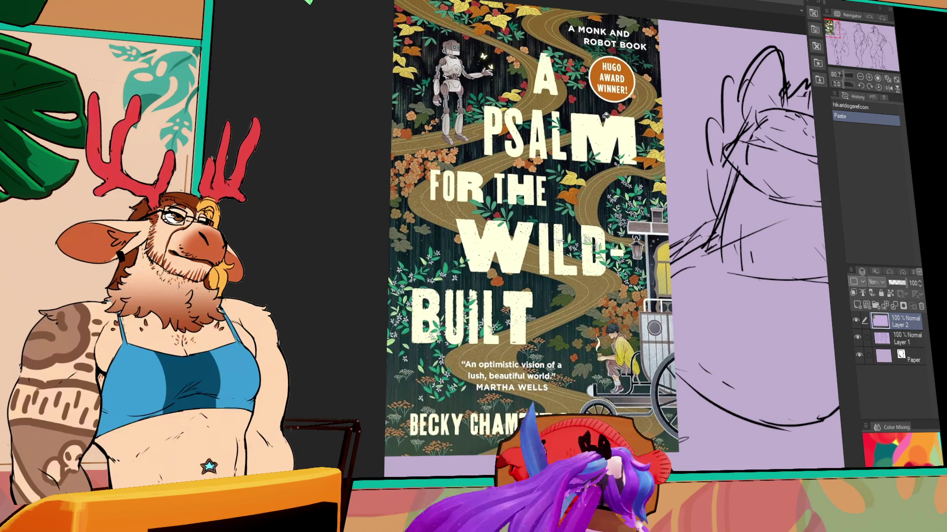
# Step: Delete the pasted book-cover layer and zoom in on the left figures
pyautogui.press('Delete')
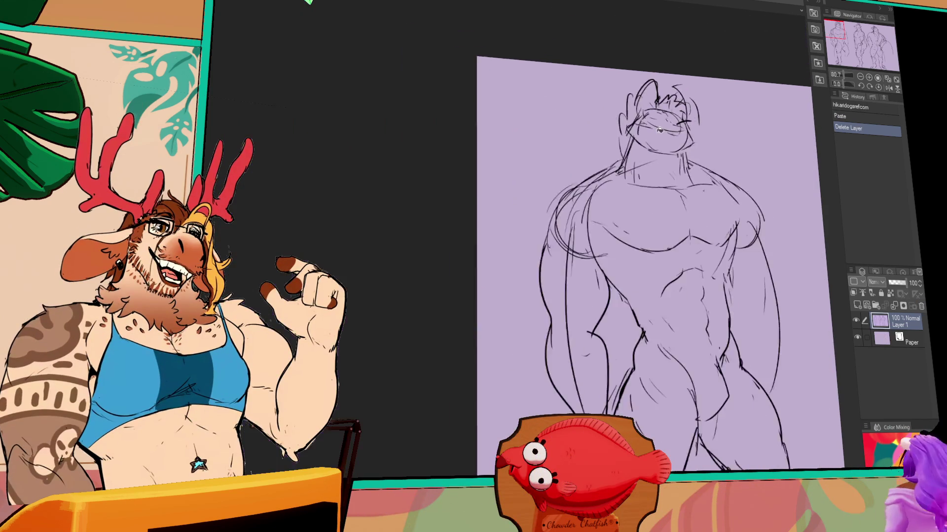
pyautogui.scroll(-5, 661, 129)
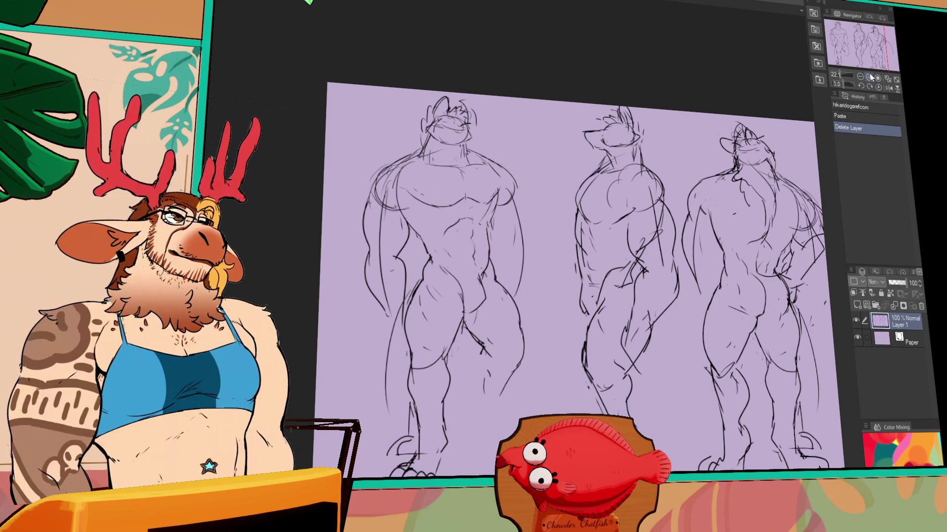
pyautogui.hotkey('ctrl', '+')
pyautogui.hotkey('ctrl', '+')
pyautogui.hotkey('ctrl', '+')
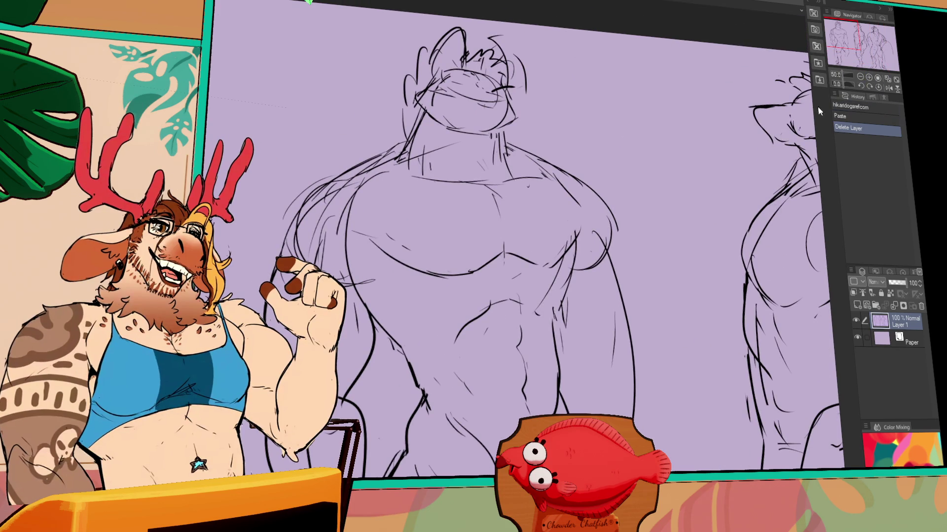
# Step: Erase stray sketch lines on the left figure and zoom in on its head
pyautogui.moveTo(599, 260)
pyautogui.mouseDown()
pyautogui.moveTo(600, 245)
pyautogui.moveTo(616, 253)
pyautogui.mouseUp()
pyautogui.click(869, 78)
pyautogui.click(869, 78)
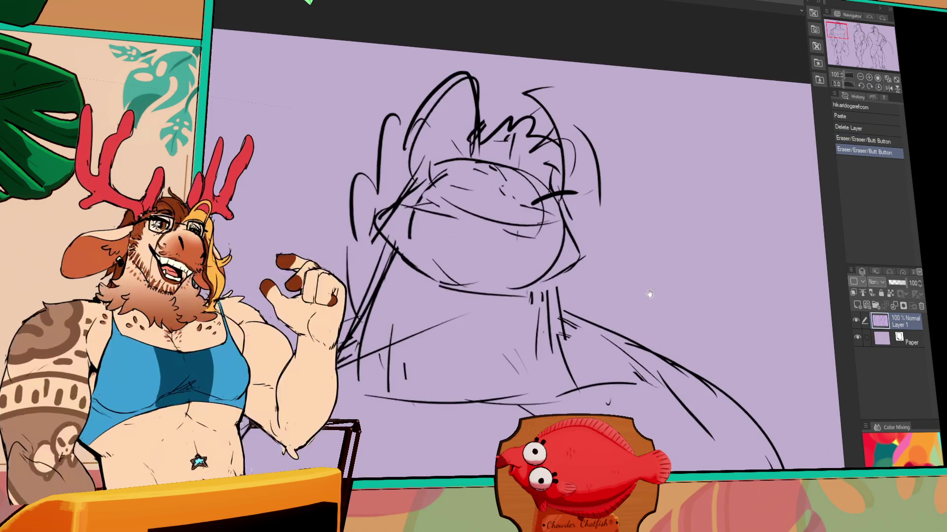
# Step: Fade the sketch layer to 21% opacity and add a new layer for the first head mark
pyautogui.moveTo(905, 282); pyautogui.dragTo(890, 282)
pyautogui.click(858, 305)
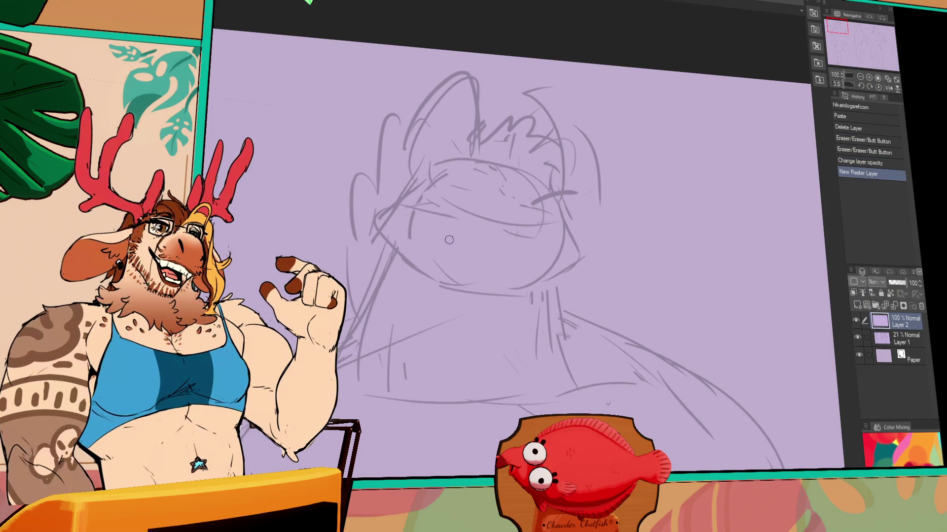
pyautogui.moveTo(411, 126)
pyautogui.mouseDown()
pyautogui.moveTo(404, 173)
pyautogui.moveTo(422, 96)
pyautogui.moveTo(451, 69)
pyautogui.mouseUp()
# Step: Ink the ear outline and inner-ear fur strokes, undoing failed attempts
pyautogui.hotkey('ctrl', 'z')
pyautogui.moveTo(409, 187)
pyautogui.mouseDown()
pyautogui.moveTo(436, 87)
pyautogui.moveTo(414, 113)
pyautogui.moveTo(461, 69)
pyautogui.moveTo(481, 118)
pyautogui.moveTo(472, 148)
pyautogui.mouseUp()
pyautogui.hotkey('ctrl', 'z')
pyautogui.moveTo(476, 113)
pyautogui.mouseDown()
pyautogui.moveTo(466, 158)
pyautogui.moveTo(478, 155)
pyautogui.moveTo(460, 157)
pyautogui.moveTo(441, 140)
pyautogui.mouseUp()
pyautogui.moveTo(423, 165); pyautogui.dragTo(436, 167)
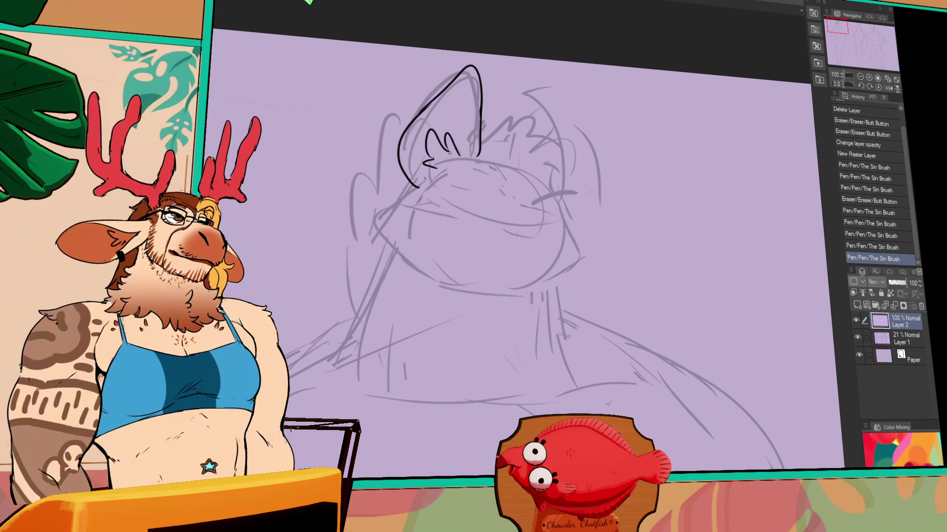
pyautogui.moveTo(472, 108)
pyautogui.mouseDown()
pyautogui.moveTo(466, 148)
pyautogui.moveTo(548, 126)
pyautogui.mouseUp()
pyautogui.hscroll(1, 544, 253)
pyautogui.hotkey('ctrl', 'z')
pyautogui.moveTo(498, 170)
pyautogui.mouseDown()
pyautogui.moveTo(553, 123)
pyautogui.moveTo(537, 133)
pyautogui.mouseUp()
pyautogui.hotkey('ctrl', 'z')
# Step: Draw smooth jaw lines on both sides and a cheek line above the jaw
pyautogui.hotkey('ctrl', 'z')
pyautogui.hotkey('ctrl', 'z')
pyautogui.moveTo(394, 183); pyautogui.dragTo(350, 220)
pyautogui.moveTo(366, 222)
pyautogui.mouseDown()
pyautogui.moveTo(353, 238)
pyautogui.moveTo(394, 283)
pyautogui.mouseUp()
pyautogui.hotkey('ctrl', 'z')
pyautogui.moveTo(368, 250); pyautogui.dragTo(418, 292)
pyautogui.hotkey('ctrl', 'z')
pyautogui.moveTo(348, 234); pyautogui.dragTo(424, 289)
pyautogui.hotkey('ctrl', 'z')
pyautogui.moveTo(559, 273); pyautogui.dragTo(488, 302)
pyautogui.moveTo(545, 217); pyautogui.dragTo(562, 253)
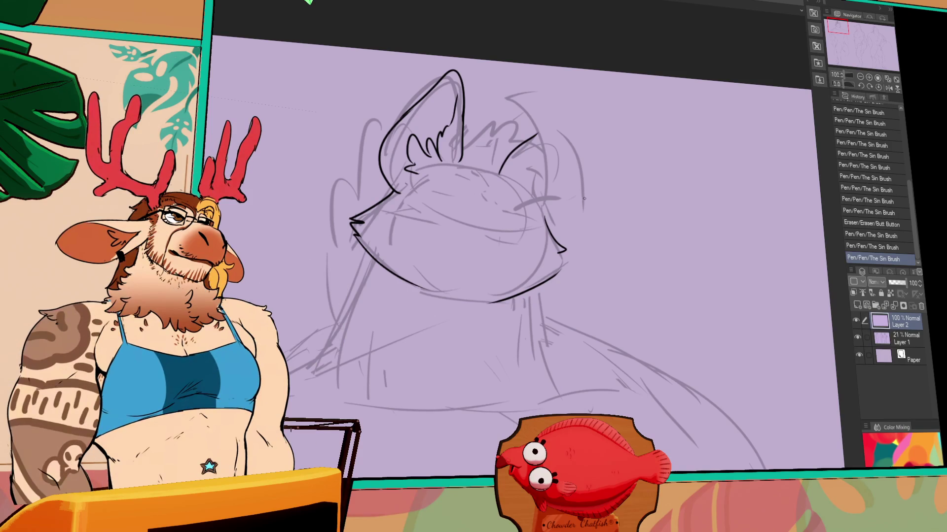
# Step: Redraw the chin as one longer stroke and retouch its left end
pyautogui.moveTo(544, 272)
pyautogui.mouseDown()
pyautogui.moveTo(551, 290)
pyautogui.moveTo(510, 303)
pyautogui.moveTo(562, 281)
pyautogui.mouseUp()
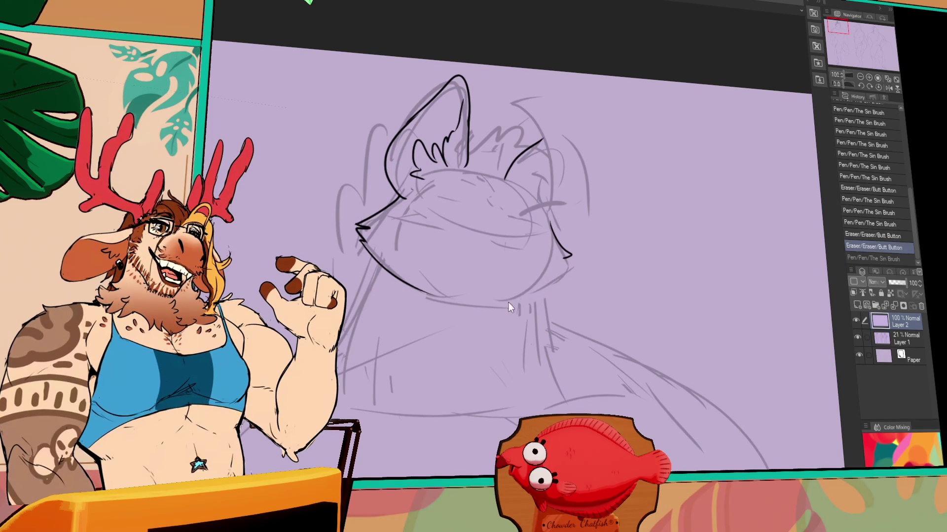
pyautogui.hotkey('ctrl', 'z')
pyautogui.hotkey('ctrl', 'z')
pyautogui.moveTo(490, 309)
pyautogui.mouseDown()
pyautogui.moveTo(585, 271)
pyautogui.moveTo(578, 264)
pyautogui.mouseUp()
pyautogui.hotkey('ctrl', 'z')
pyautogui.hotkey('ctrl', 'z')
pyautogui.moveTo(515, 296)
pyautogui.mouseDown()
pyautogui.moveTo(500, 311)
pyautogui.moveTo(527, 284)
pyautogui.mouseUp()
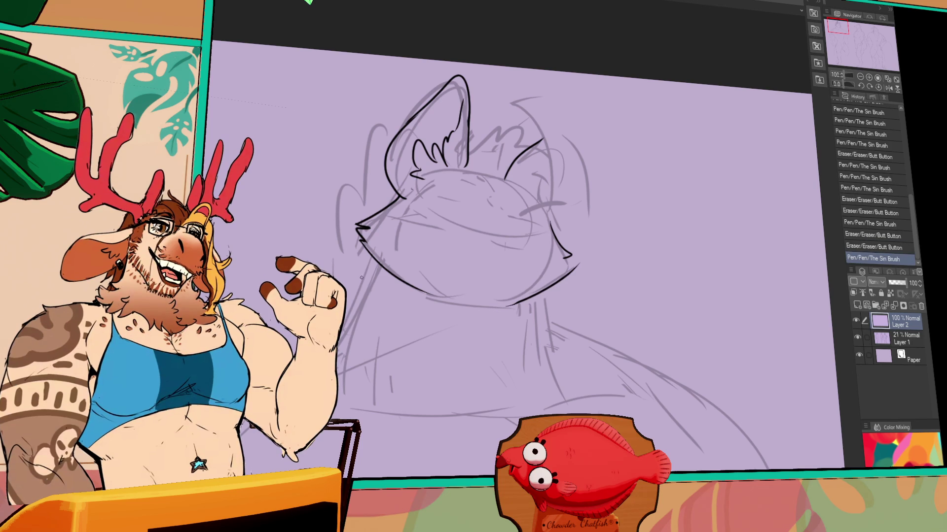
pyautogui.moveTo(454, 224); pyautogui.dragTo(602, 217)
pyautogui.moveTo(523, 241); pyautogui.dragTo(437, 363)
pyautogui.hotkey('ctrl', 'z')
pyautogui.hotkey('ctrl', 'z')
pyautogui.hotkey('ctrl', 'z')
# Step: Ink an arched line and short fur tufts on the far ear
pyautogui.moveTo(591, 246); pyautogui.dragTo(569, 245)
pyautogui.moveTo(590, 135)
pyautogui.mouseDown()
pyautogui.moveTo(596, 147)
pyautogui.moveTo(658, 132)
pyautogui.mouseUp()
pyautogui.hotkey('ctrl', 'z')
pyautogui.moveTo(600, 148)
pyautogui.mouseDown()
pyautogui.moveTo(658, 132)
pyautogui.moveTo(613, 130)
pyautogui.moveTo(661, 197)
pyautogui.mouseUp()
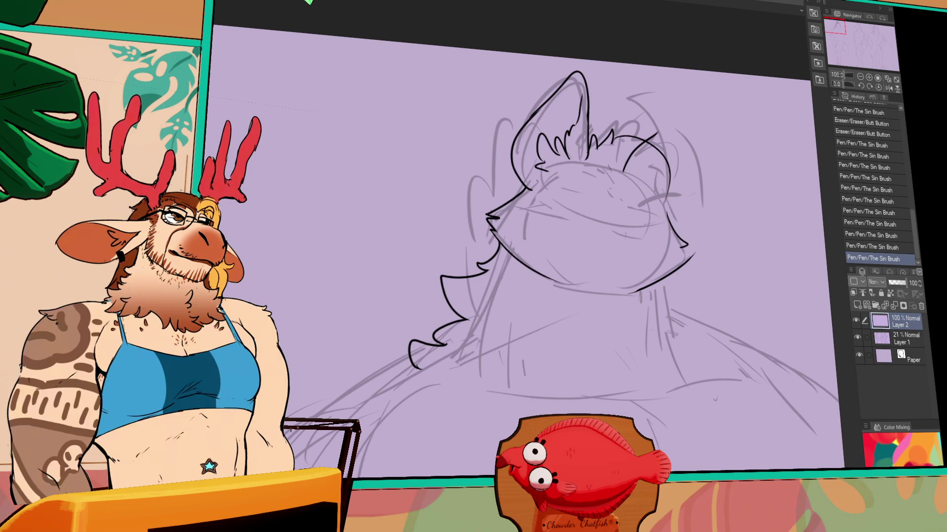
pyautogui.moveTo(613, 154)
pyautogui.mouseDown()
pyautogui.moveTo(616, 141)
pyautogui.moveTo(622, 173)
pyautogui.moveTo(636, 134)
pyautogui.mouseUp()
pyautogui.moveTo(659, 166); pyautogui.dragTo(664, 174)
pyautogui.hotkey('ctrl', 'z')
# Step: Ink and rework the curve around the eye, undoing failed attempts
pyautogui.moveTo(641, 205); pyautogui.dragTo(638, 224)
pyautogui.moveTo(644, 185)
pyautogui.mouseDown()
pyautogui.moveTo(641, 227)
pyautogui.moveTo(656, 202)
pyautogui.moveTo(644, 184)
pyautogui.mouseUp()
pyautogui.hotkey('ctrl', 'z')
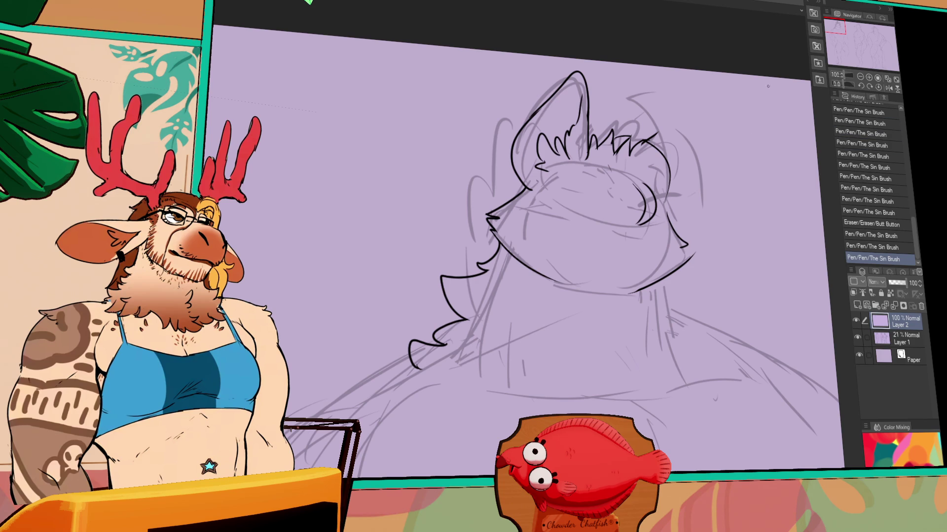
pyautogui.moveTo(708, 172); pyautogui.dragTo(686, 176)
pyautogui.moveTo(641, 210); pyautogui.dragTo(637, 216)
pyautogui.moveTo(658, 173)
pyautogui.mouseDown()
pyautogui.moveTo(641, 199)
pyautogui.moveTo(649, 193)
pyautogui.mouseUp()
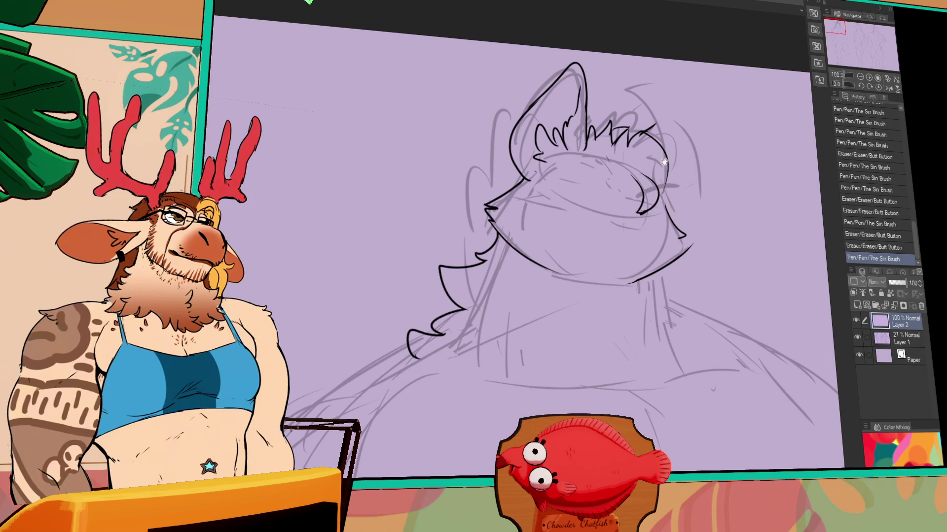
pyautogui.moveTo(658, 143); pyautogui.dragTo(661, 177)
pyautogui.moveTo(651, 136); pyautogui.dragTo(660, 186)
pyautogui.hotkey('ctrl', 'z')
pyautogui.moveTo(659, 137)
pyautogui.mouseDown()
pyautogui.moveTo(665, 178)
pyautogui.moveTo(641, 195)
pyautogui.moveTo(663, 192)
pyautogui.moveTo(655, 178)
pyautogui.mouseUp()
pyautogui.hotkey('ctrl', 'z')
# Step: Add short mane strokes across the forehead and erase the excess ones
pyautogui.moveTo(552, 177)
pyautogui.mouseDown()
pyautogui.moveTo(564, 182)
pyautogui.moveTo(573, 157)
pyautogui.moveTo(598, 156)
pyautogui.moveTo(594, 150)
pyautogui.moveTo(591, 163)
pyautogui.moveTo(612, 172)
pyautogui.mouseUp()
pyautogui.hotkey('ctrl', 'z')
pyautogui.hotkey('ctrl', 'z')
pyautogui.hotkey('ctrl', 'z')
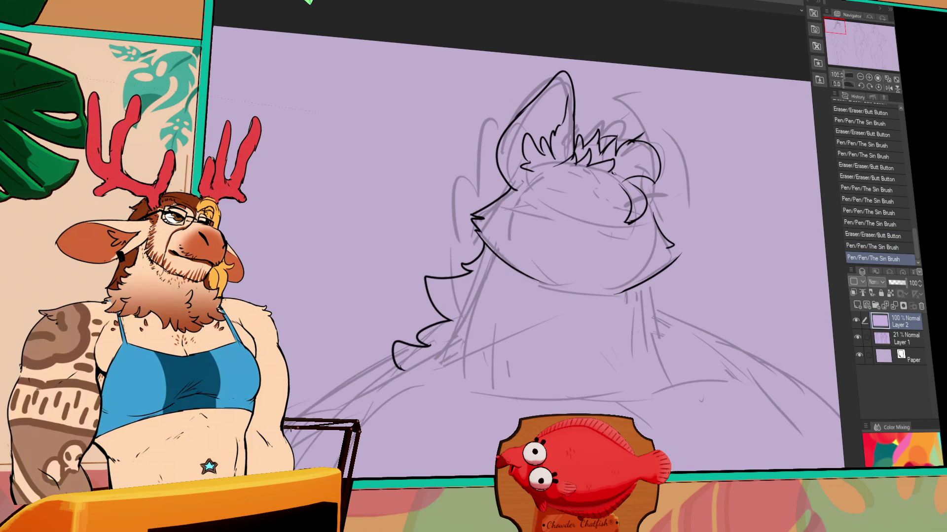
pyautogui.moveTo(548, 188); pyautogui.dragTo(566, 179)
pyautogui.moveTo(577, 181); pyautogui.dragTo(609, 177)
pyautogui.hotkey('ctrl', 'z')
pyautogui.moveTo(548, 188); pyautogui.dragTo(567, 178)
pyautogui.moveTo(577, 178); pyautogui.dragTo(599, 175)
pyautogui.moveTo(600, 220); pyautogui.dragTo(598, 220)
pyautogui.moveTo(539, 188); pyautogui.dragTo(561, 168)
pyautogui.moveTo(642, 222)
pyautogui.mouseDown()
pyautogui.moveTo(631, 204)
pyautogui.moveTo(612, 207)
pyautogui.mouseUp()
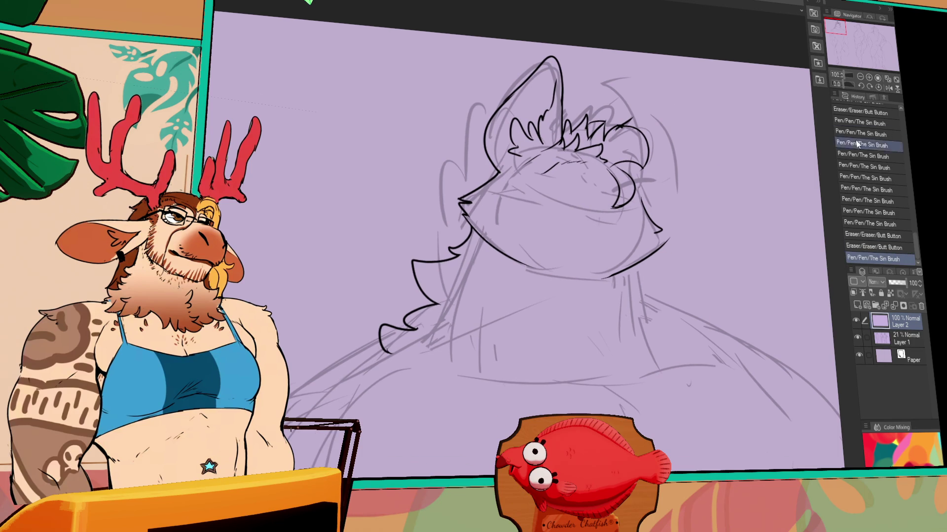
pyautogui.moveTo(641, 222); pyautogui.dragTo(636, 222)
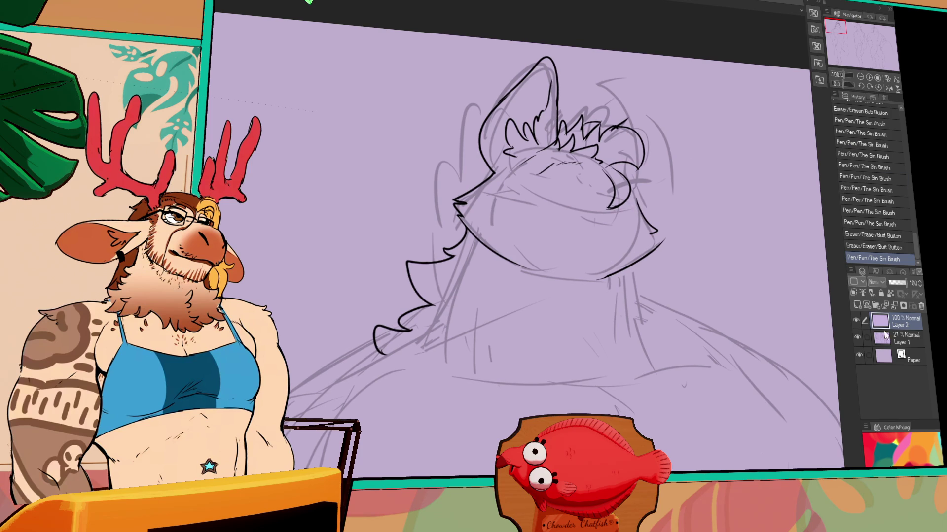
# Step: Switch to sketch Layer 1, then erase and redraw the cheek curl
pyautogui.click(881, 338)
pyautogui.moveTo(498, 178); pyautogui.dragTo(492, 183)
pyautogui.moveTo(601, 207); pyautogui.dragTo(613, 197)
pyautogui.moveTo(528, 199); pyautogui.dragTo(540, 212)
pyautogui.moveTo(607, 219); pyautogui.dragTo(630, 217)
pyautogui.moveTo(561, 221)
pyautogui.mouseDown()
pyautogui.moveTo(591, 220)
pyautogui.moveTo(587, 257)
pyautogui.mouseUp()
pyautogui.moveTo(633, 217)
pyautogui.mouseDown()
pyautogui.moveTo(620, 228)
pyautogui.moveTo(650, 211)
pyautogui.mouseUp()
pyautogui.moveTo(609, 234); pyautogui.dragTo(619, 226)
pyautogui.moveTo(628, 213); pyautogui.dragTo(639, 206)
# Step: Touch up the cheek curl, the ear-to-tuft lines, the cheek line and the jaw line
pyautogui.moveTo(611, 170)
pyautogui.mouseDown()
pyautogui.moveTo(633, 167)
pyautogui.moveTo(641, 180)
pyautogui.mouseUp()
pyautogui.moveTo(636, 172)
pyautogui.mouseDown()
pyautogui.moveTo(648, 181)
pyautogui.moveTo(612, 194)
pyautogui.mouseUp()
pyautogui.moveTo(614, 202); pyautogui.dragTo(604, 211)
pyautogui.moveTo(635, 177); pyautogui.dragTo(632, 194)
pyautogui.moveTo(492, 166); pyautogui.dragTo(498, 157)
pyautogui.moveTo(567, 138); pyautogui.dragTo(571, 134)
pyautogui.moveTo(508, 217)
pyautogui.mouseDown()
pyautogui.moveTo(547, 237)
pyautogui.moveTo(562, 224)
pyautogui.moveTo(590, 238)
pyautogui.moveTo(527, 218)
pyautogui.moveTo(579, 231)
pyautogui.moveTo(481, 239)
pyautogui.moveTo(486, 221)
pyautogui.mouseUp()
pyautogui.moveTo(641, 247)
pyautogui.mouseDown()
pyautogui.moveTo(656, 276)
pyautogui.moveTo(676, 260)
pyautogui.moveTo(666, 252)
pyautogui.mouseUp()
pyautogui.moveTo(663, 246)
pyautogui.mouseDown()
pyautogui.moveTo(675, 257)
pyautogui.moveTo(663, 283)
pyautogui.moveTo(690, 249)
pyautogui.moveTo(656, 290)
pyautogui.moveTo(678, 259)
pyautogui.mouseUp()
pyautogui.moveTo(658, 198)
pyautogui.mouseDown()
pyautogui.moveTo(655, 217)
pyautogui.moveTo(643, 205)
pyautogui.moveTo(656, 228)
pyautogui.mouseUp()
pyautogui.hotkey('ctrl', 'z')
# Step: Sketch and rework eye and mouth marks in the face, erasing stray pencil lines
pyautogui.moveTo(503, 196)
pyautogui.mouseDown()
pyautogui.moveTo(516, 197)
pyautogui.moveTo(500, 214)
pyautogui.moveTo(509, 201)
pyautogui.mouseUp()
pyautogui.hotkey('ctrl', 'z')
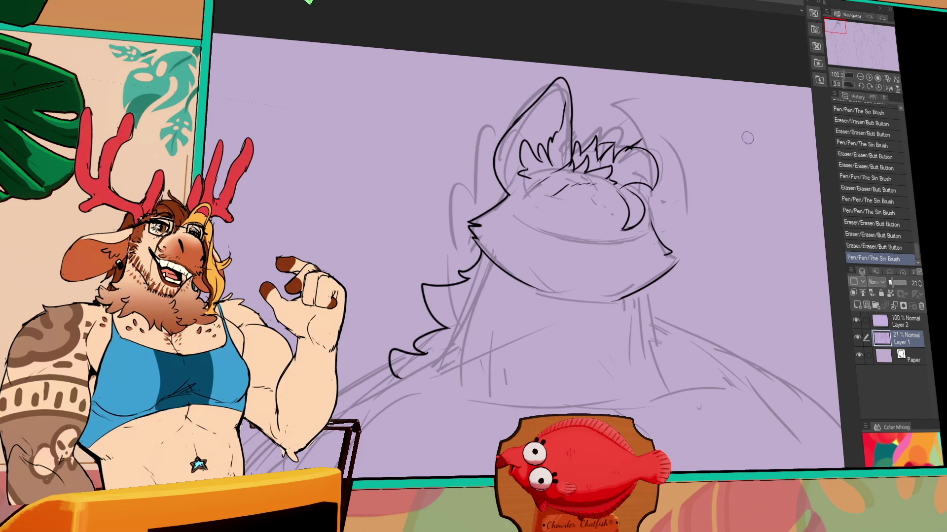
pyautogui.moveTo(543, 203)
pyautogui.mouseDown()
pyautogui.moveTo(567, 217)
pyautogui.moveTo(562, 236)
pyautogui.moveTo(539, 240)
pyautogui.mouseUp()
pyautogui.hotkey('ctrl', 'z')
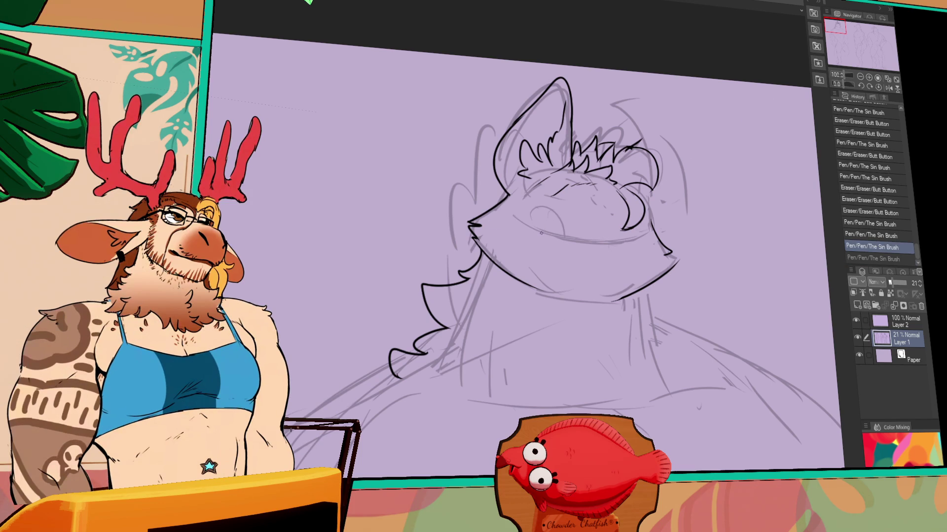
pyautogui.moveTo(525, 220)
pyautogui.mouseDown()
pyautogui.moveTo(558, 209)
pyautogui.moveTo(543, 231)
pyautogui.moveTo(560, 240)
pyautogui.mouseUp()
pyautogui.hotkey('ctrl', 'y')
pyautogui.hotkey('ctrl', 'z')
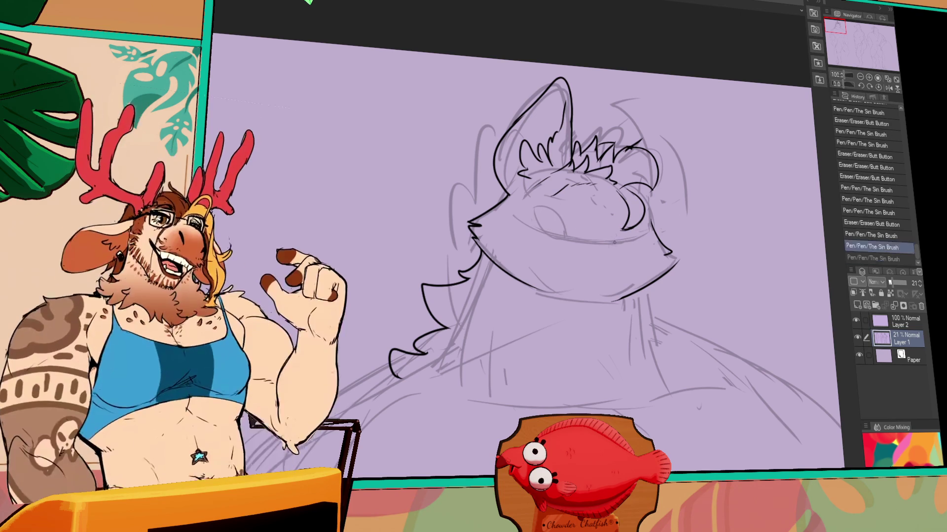
pyautogui.moveTo(624, 219)
pyautogui.mouseDown()
pyautogui.moveTo(616, 247)
pyautogui.moveTo(619, 239)
pyautogui.mouseUp()
pyautogui.moveTo(538, 209)
pyautogui.mouseDown()
pyautogui.moveTo(566, 237)
pyautogui.moveTo(552, 224)
pyautogui.mouseUp()
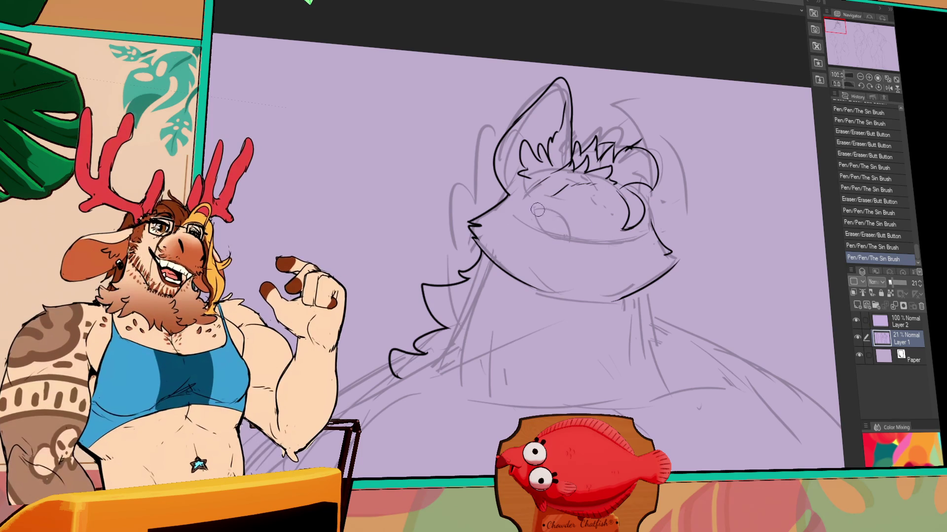
pyautogui.moveTo(591, 197)
pyautogui.mouseDown()
pyautogui.moveTo(609, 244)
pyautogui.moveTo(622, 241)
pyautogui.mouseUp()
pyautogui.hotkey('ctrl', 'z')
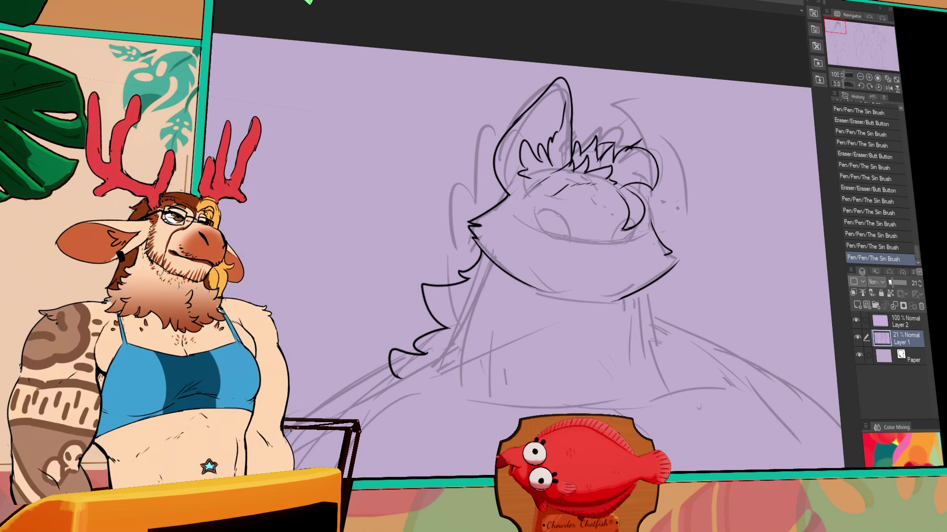
# Step: Tidy the sketch near the chin, erase faint lines below the head, add a face centre line
pyautogui.moveTo(611, 286)
pyautogui.mouseDown()
pyautogui.moveTo(602, 296)
pyautogui.moveTo(621, 301)
pyautogui.moveTo(598, 301)
pyautogui.moveTo(613, 298)
pyautogui.mouseUp()
pyautogui.hotkey('ctrl', 'z')
pyautogui.moveTo(521, 269)
pyautogui.mouseDown()
pyautogui.moveTo(557, 300)
pyautogui.moveTo(545, 305)
pyautogui.moveTo(537, 296)
pyautogui.mouseUp()
pyautogui.moveTo(448, 358); pyautogui.dragTo(458, 337)
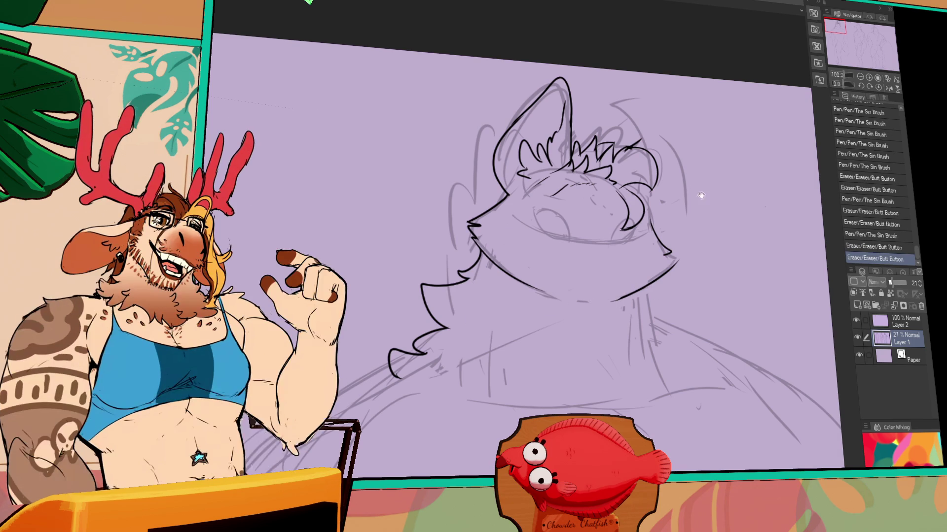
pyautogui.moveTo(709, 184); pyautogui.dragTo(704, 149)
pyautogui.moveTo(639, 273); pyautogui.dragTo(671, 281)
pyautogui.hotkey('ctrl', 'z')
pyautogui.moveTo(587, 148)
pyautogui.mouseDown()
pyautogui.moveTo(591, 201)
pyautogui.moveTo(579, 204)
pyautogui.mouseUp()
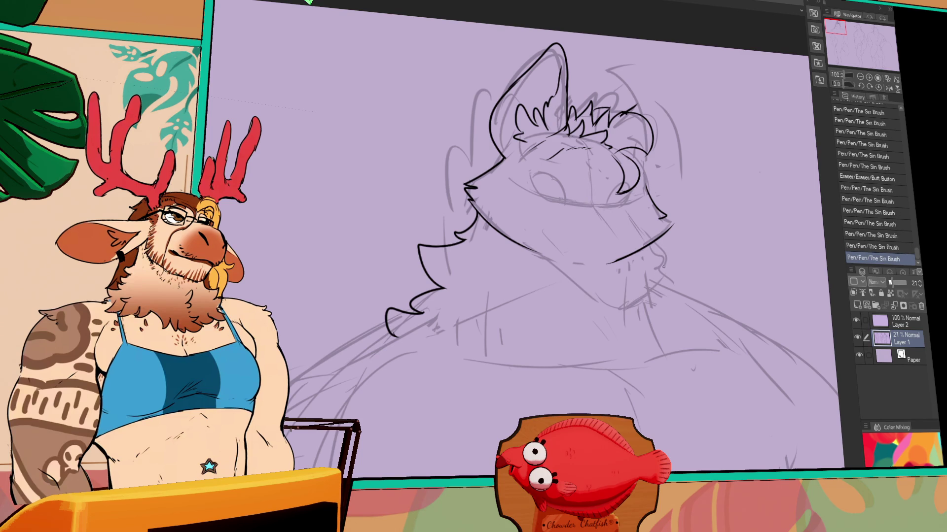
# Step: Erase and redraw the neck strokes, then zoom out to see more of the figure
pyautogui.moveTo(641, 303)
pyautogui.mouseDown()
pyautogui.moveTo(606, 308)
pyautogui.moveTo(650, 296)
pyautogui.mouseUp()
pyautogui.moveTo(651, 295); pyautogui.dragTo(664, 276)
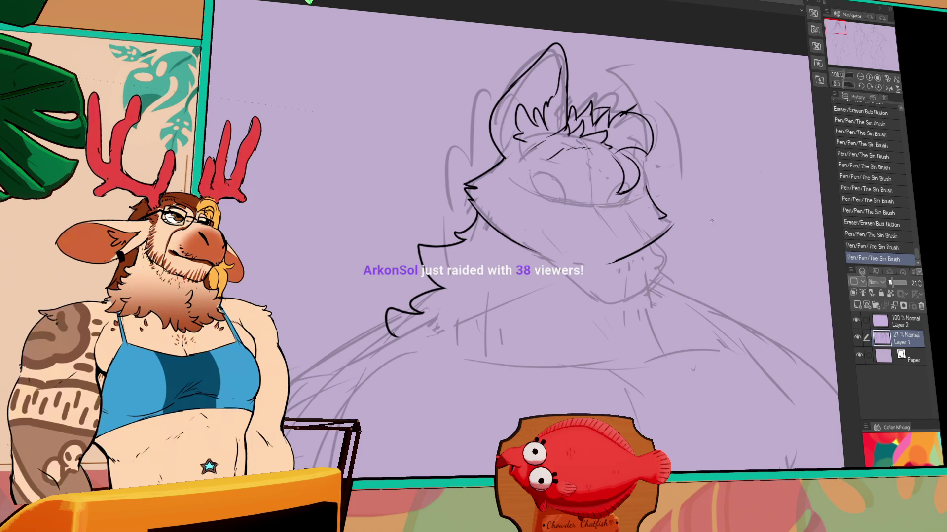
pyautogui.moveTo(685, 150); pyautogui.dragTo(657, 136)
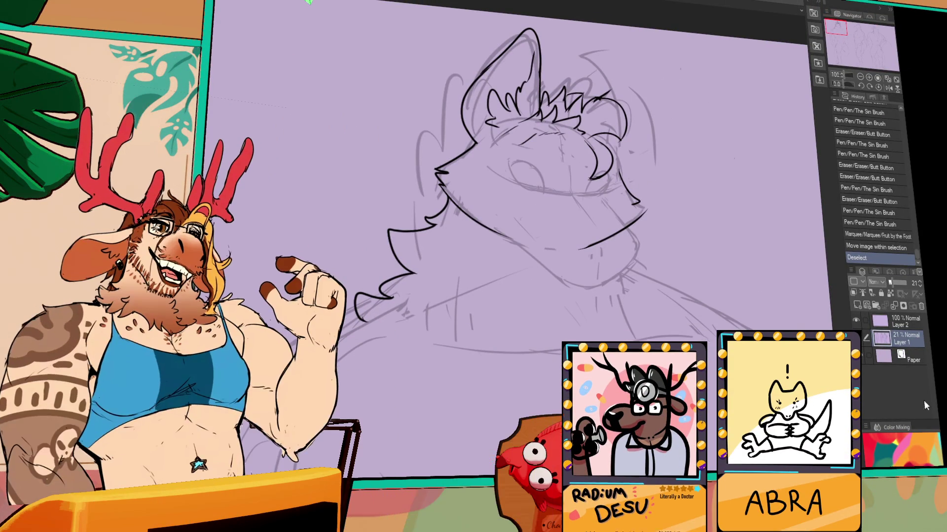
pyautogui.click(860, 77)
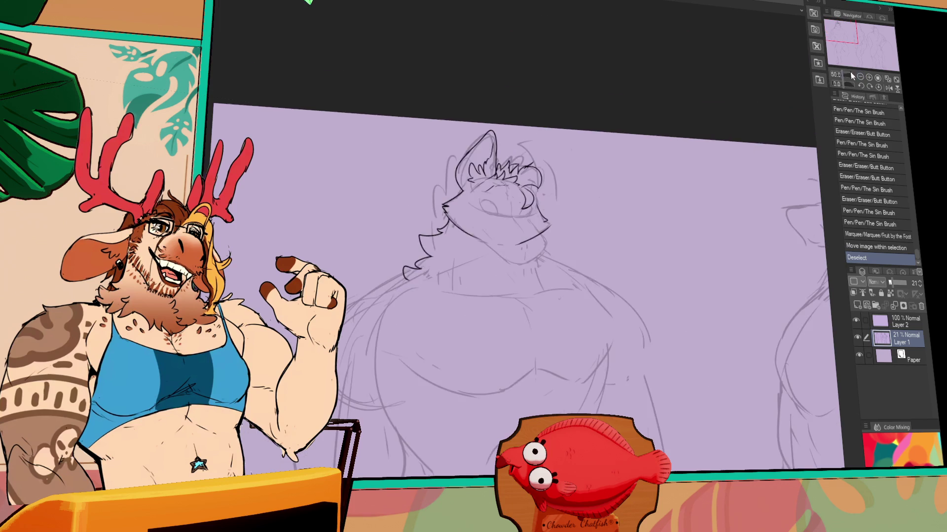
# Step: Erase a small stray mark near the chin and redraw the upper chin line
pyautogui.click(868, 77)
pyautogui.click(869, 77)
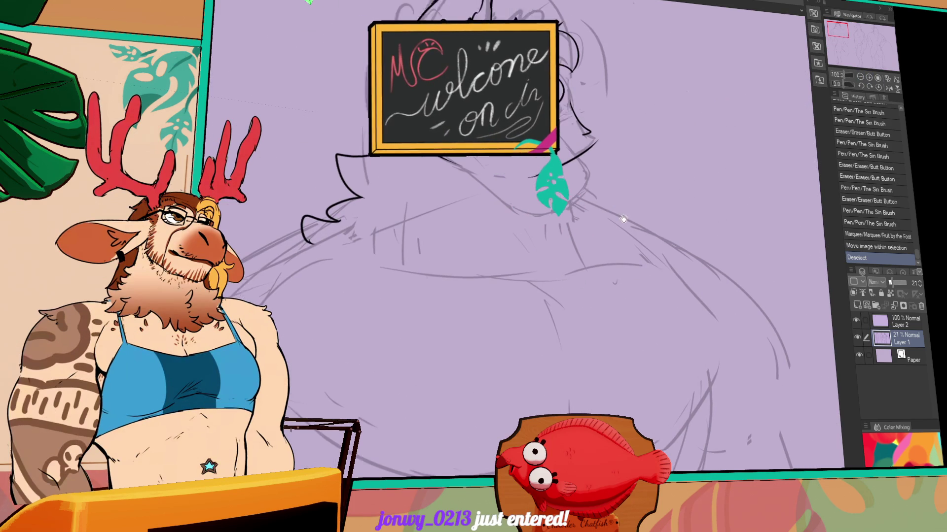
pyautogui.moveTo(543, 177); pyautogui.dragTo(534, 169)
pyautogui.moveTo(557, 136); pyautogui.dragTo(565, 144)
pyautogui.moveTo(560, 138); pyautogui.dragTo(572, 148)
pyautogui.moveTo(567, 148)
pyautogui.mouseDown()
pyautogui.moveTo(589, 177)
pyautogui.moveTo(592, 204)
pyautogui.moveTo(599, 178)
pyautogui.mouseUp()
# Step: Refine the lower chin curve with short strokes and touch up lines on the head
pyautogui.moveTo(594, 172)
pyautogui.mouseDown()
pyautogui.moveTo(605, 183)
pyautogui.moveTo(547, 191)
pyautogui.moveTo(587, 217)
pyautogui.moveTo(557, 224)
pyautogui.mouseUp()
pyautogui.moveTo(550, 217)
pyautogui.mouseDown()
pyautogui.moveTo(555, 223)
pyautogui.moveTo(563, 209)
pyautogui.mouseUp()
pyautogui.moveTo(556, 206); pyautogui.dragTo(552, 227)
pyautogui.moveTo(545, 217); pyautogui.dragTo(553, 230)
pyautogui.moveTo(544, 195)
pyautogui.mouseDown()
pyautogui.moveTo(559, 227)
pyautogui.moveTo(559, 207)
pyautogui.mouseUp()
pyautogui.moveTo(558, 200)
pyautogui.mouseDown()
pyautogui.moveTo(571, 201)
pyautogui.moveTo(547, 146)
pyautogui.moveTo(549, 152)
pyautogui.moveTo(562, 143)
pyautogui.mouseUp()
pyautogui.moveTo(577, 81); pyautogui.dragTo(585, 79)
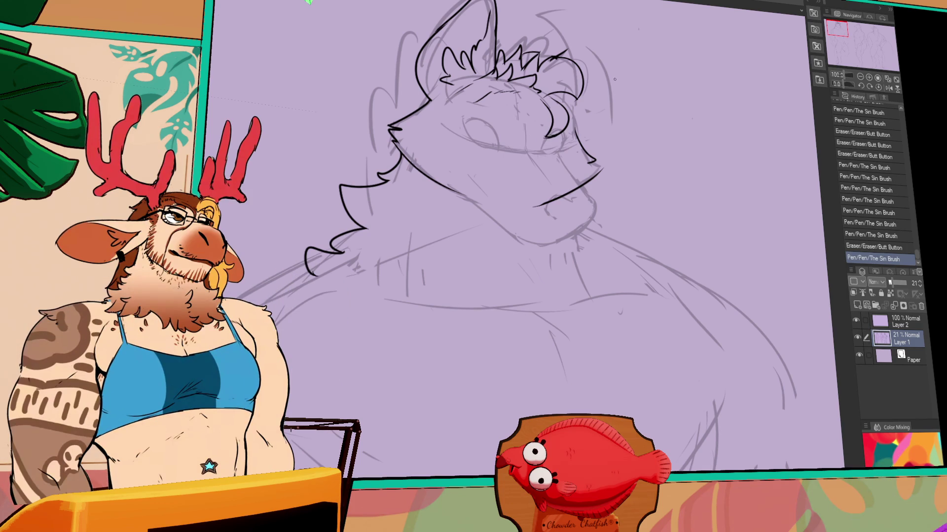
# Step: Flip the canvas view horizontally and add small strokes to the mirrored head
pyautogui.click(889, 88)
pyautogui.moveTo(433, 168); pyautogui.dragTo(436, 156)
pyautogui.moveTo(436, 153); pyautogui.dragTo(439, 143)
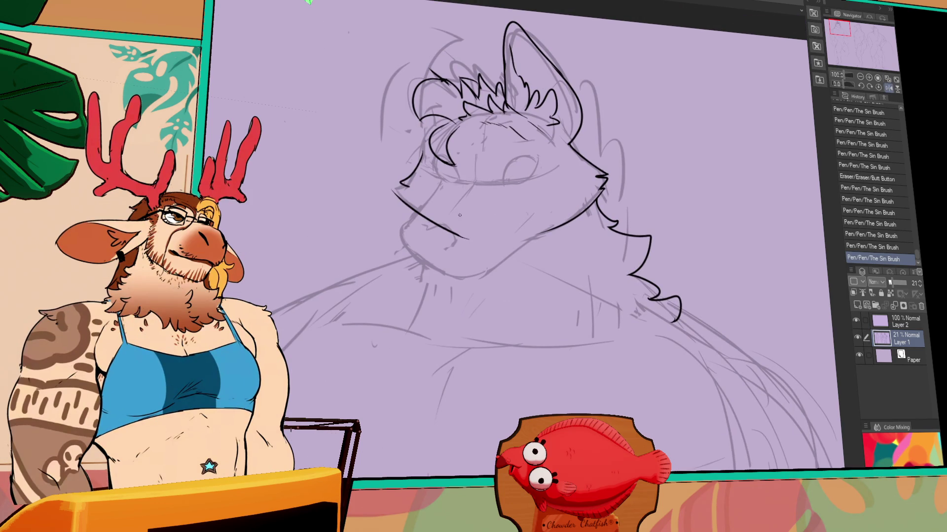
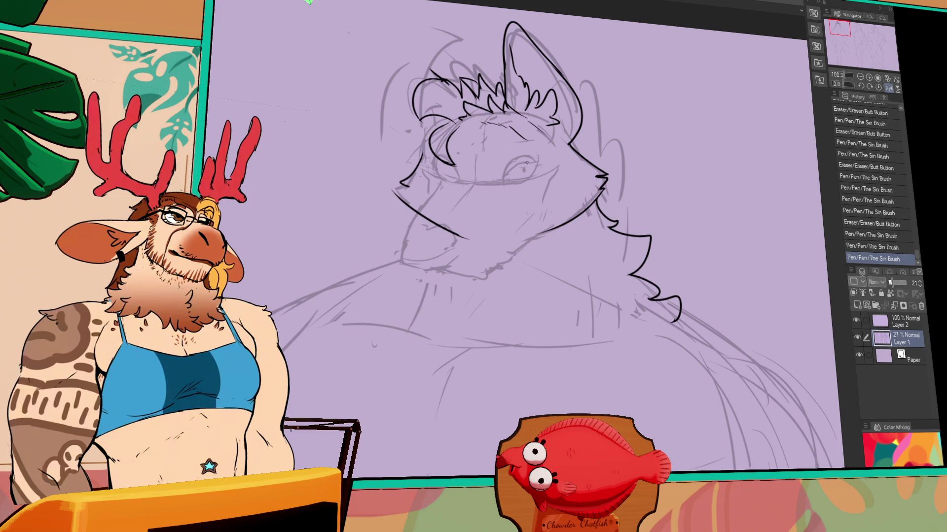
# Step: On Layer 1, ink a small head stroke and erase stray line bits near the head
pyautogui.moveTo(638, 172); pyautogui.dragTo(611, 158)
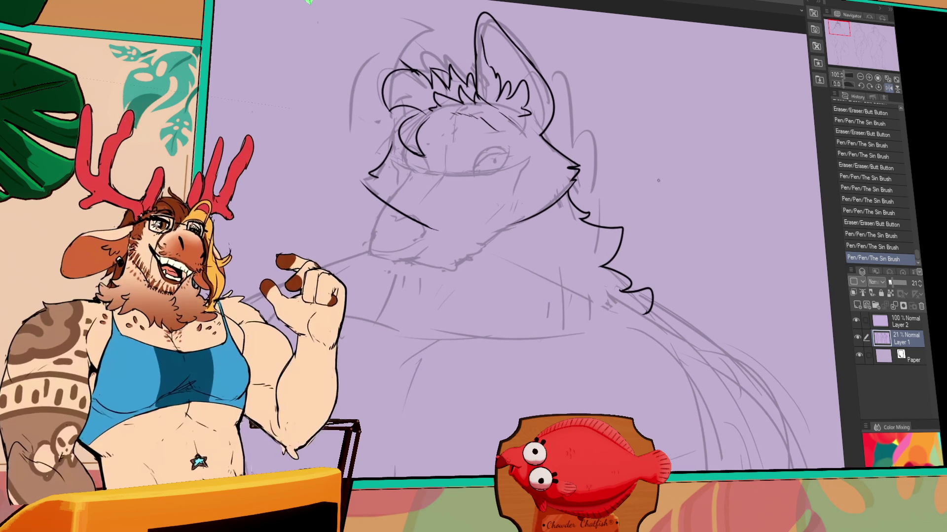
pyautogui.moveTo(649, 201); pyautogui.dragTo(672, 178)
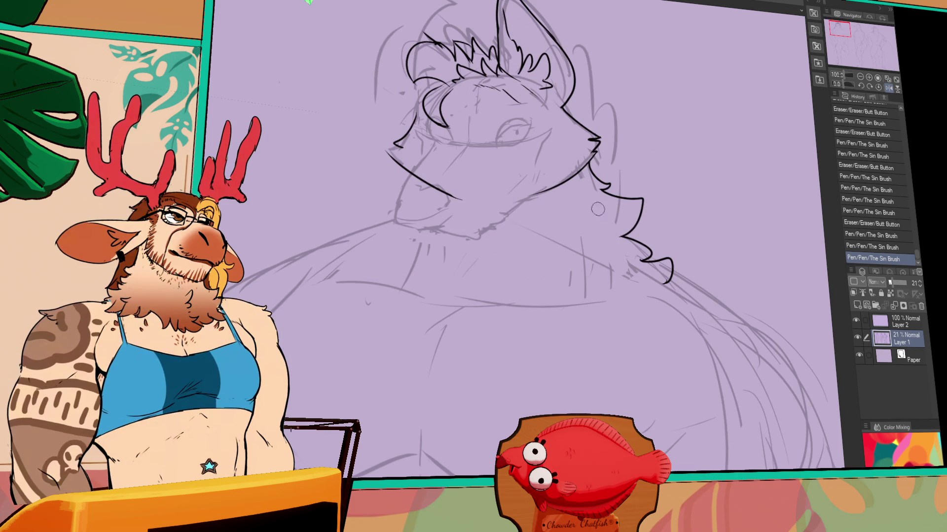
pyautogui.moveTo(610, 217); pyautogui.dragTo(608, 260)
pyautogui.moveTo(517, 227); pyautogui.dragTo(548, 241)
pyautogui.moveTo(471, 261)
pyautogui.mouseDown()
pyautogui.moveTo(457, 267)
pyautogui.moveTo(468, 267)
pyautogui.mouseUp()
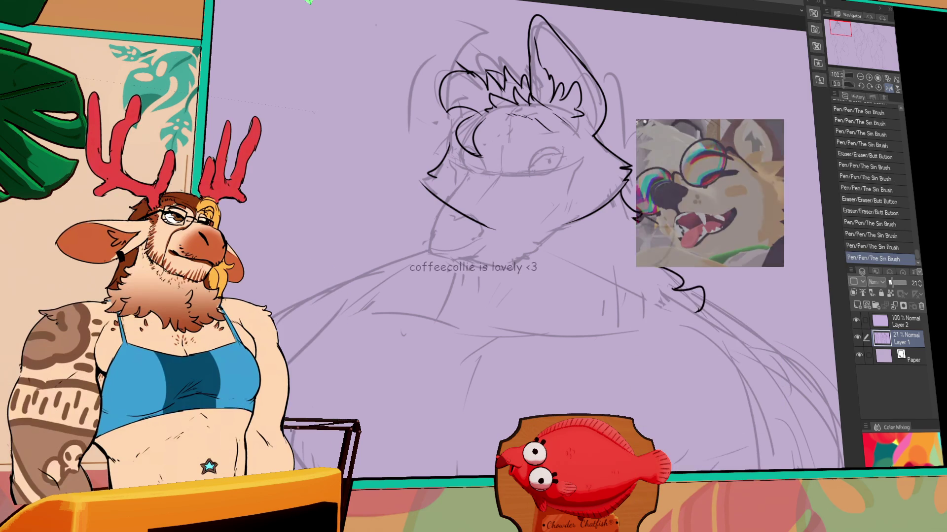
pyautogui.moveTo(545, 250); pyautogui.dragTo(551, 245)
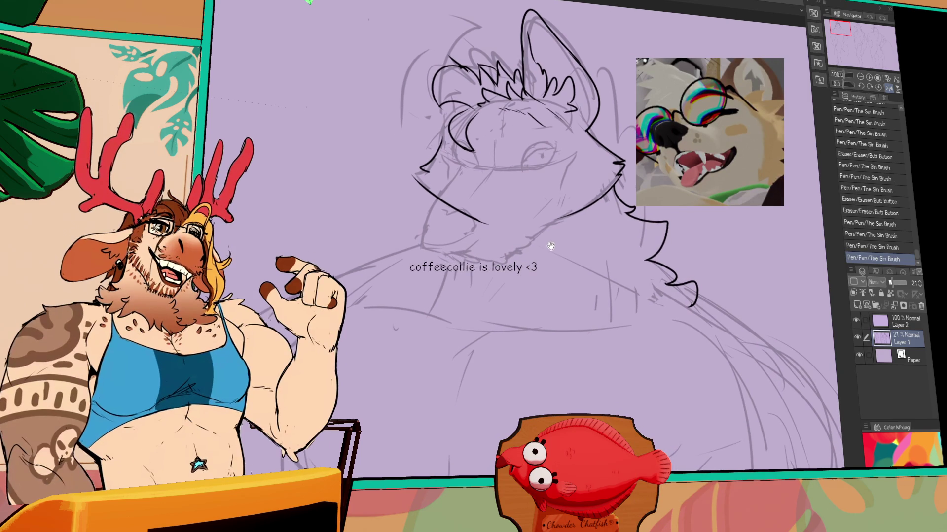
pyautogui.moveTo(608, 229); pyautogui.dragTo(612, 231)
pyautogui.moveTo(567, 194); pyautogui.dragTo(576, 186)
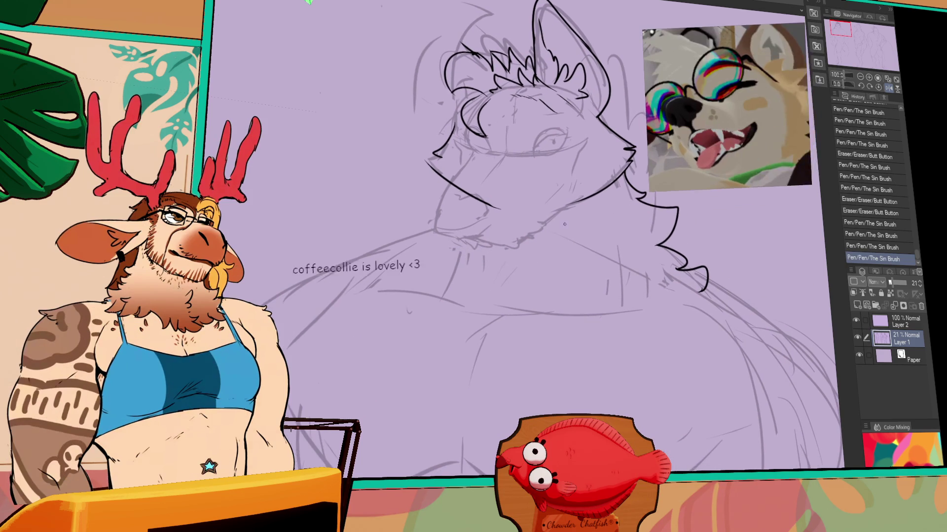
# Step: Retouch the muzzle and eye lines and erase small stray marks around them
pyautogui.moveTo(551, 220)
pyautogui.mouseDown()
pyautogui.moveTo(546, 202)
pyautogui.moveTo(575, 161)
pyautogui.moveTo(567, 173)
pyautogui.mouseUp()
pyautogui.moveTo(594, 140); pyautogui.dragTo(597, 153)
pyautogui.moveTo(562, 180)
pyautogui.mouseDown()
pyautogui.moveTo(554, 188)
pyautogui.moveTo(563, 179)
pyautogui.mouseUp()
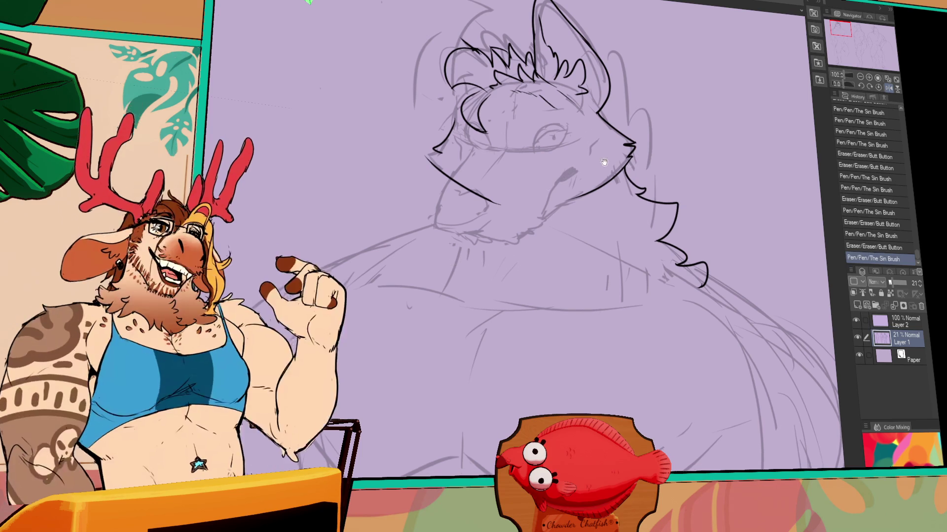
pyautogui.moveTo(582, 242); pyautogui.dragTo(567, 246)
pyautogui.moveTo(463, 266)
pyautogui.mouseDown()
pyautogui.moveTo(375, 257)
pyautogui.moveTo(368, 247)
pyautogui.mouseUp()
pyautogui.moveTo(700, 293); pyautogui.dragTo(693, 299)
pyautogui.moveTo(756, 181); pyautogui.dragTo(739, 164)
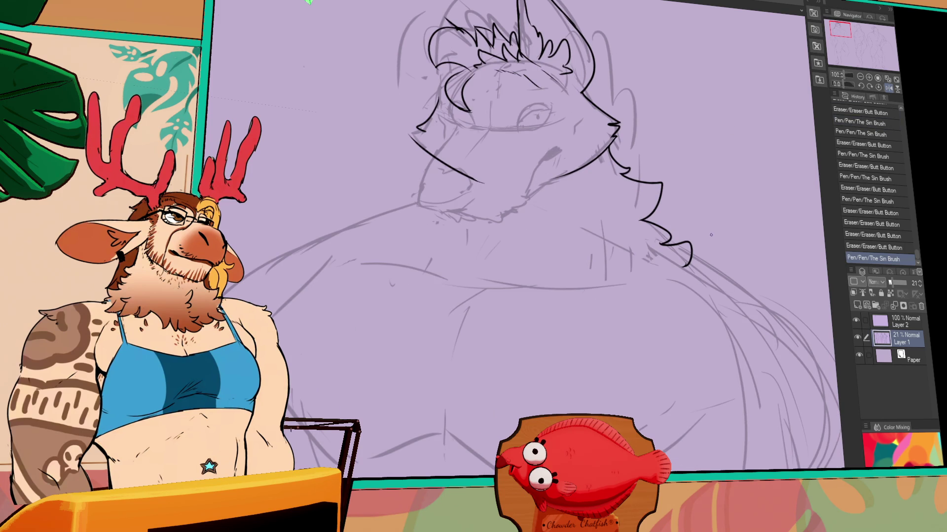
pyautogui.moveTo(632, 217)
pyautogui.mouseDown()
pyautogui.moveTo(627, 197)
pyautogui.moveTo(696, 237)
pyautogui.mouseUp()
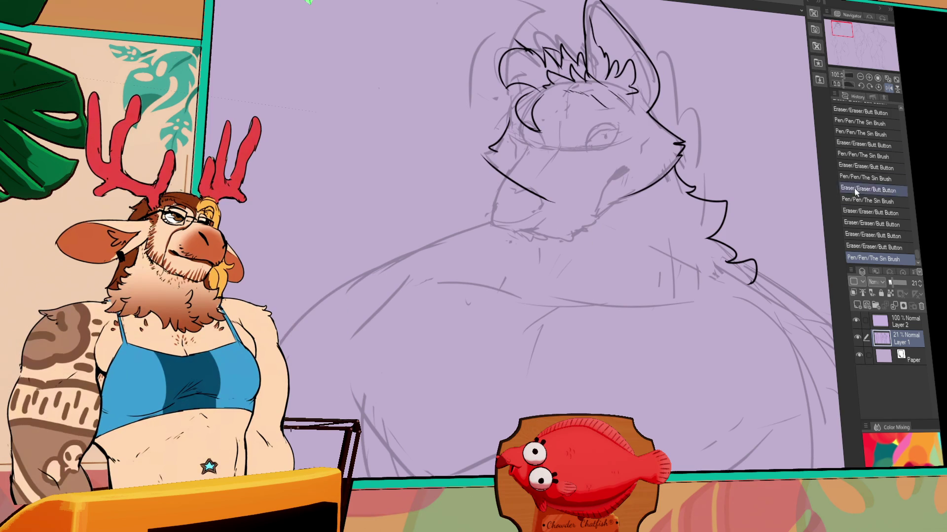
pyautogui.click(906, 325)
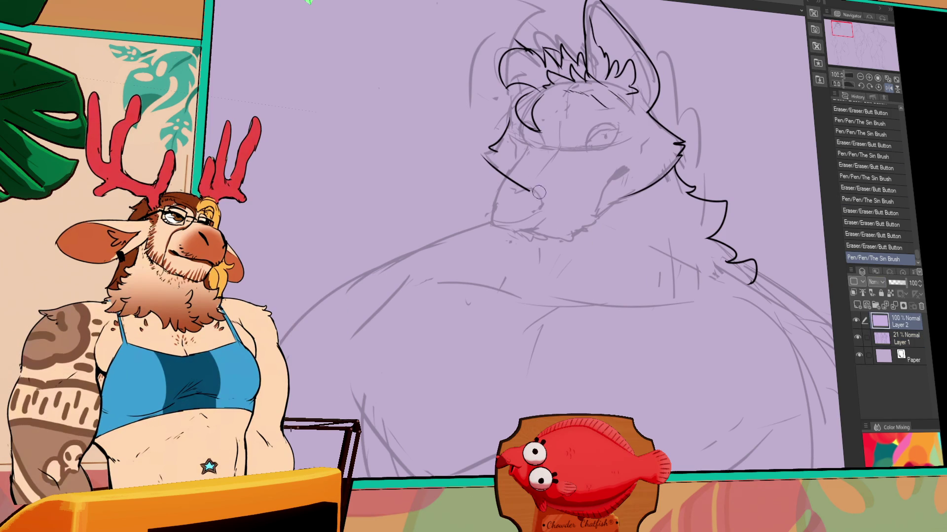
# Step: Erase a small mark and touch up ink strokes near the mouth
pyautogui.moveTo(515, 180); pyautogui.dragTo(544, 150)
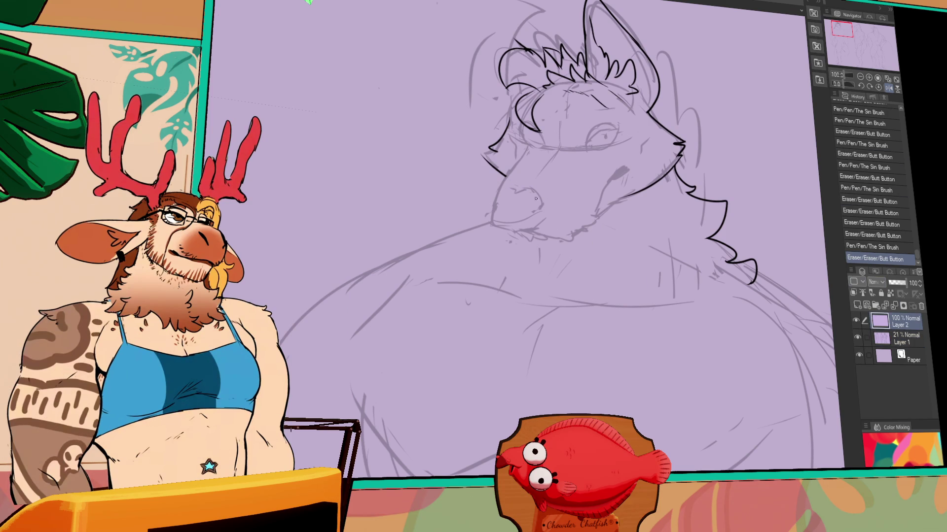
pyautogui.moveTo(504, 182); pyautogui.dragTo(502, 188)
pyautogui.moveTo(503, 183)
pyautogui.mouseDown()
pyautogui.moveTo(492, 217)
pyautogui.moveTo(512, 231)
pyautogui.moveTo(568, 232)
pyautogui.moveTo(576, 243)
pyautogui.mouseUp()
pyautogui.hotkey('ctrl', 'z')
# Step: Ink the neck line under the chin, redrawing it until the path sits right
pyautogui.moveTo(471, 246); pyautogui.dragTo(395, 280)
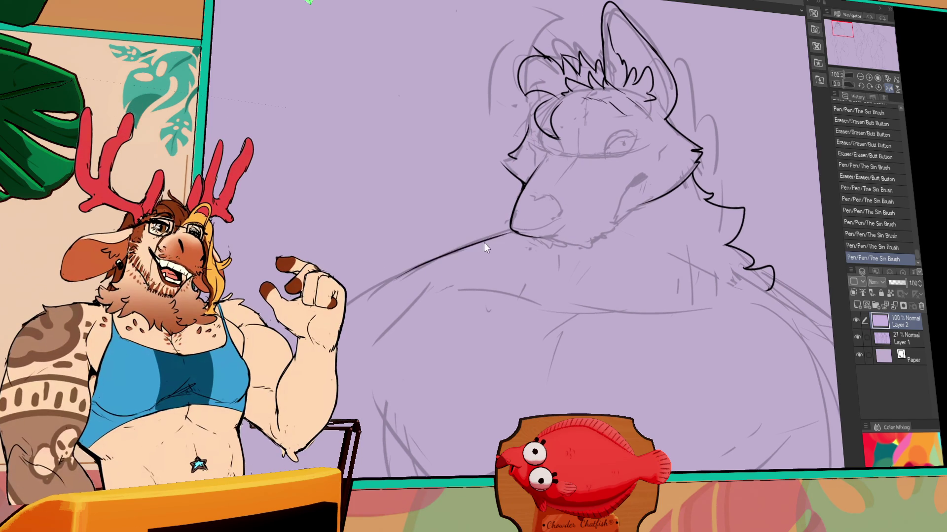
pyautogui.hotkey('ctrl', 'z')
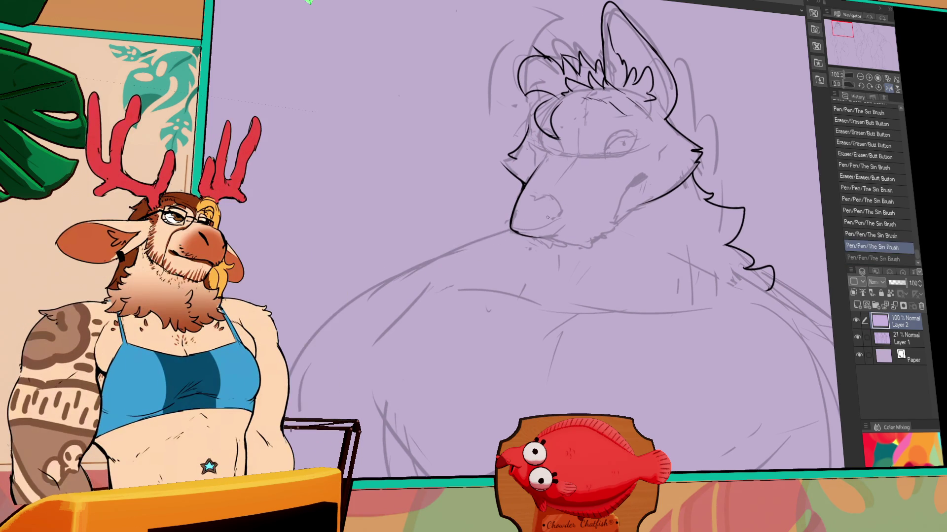
pyautogui.moveTo(461, 265); pyautogui.dragTo(503, 253)
pyautogui.moveTo(554, 220); pyautogui.dragTo(461, 255)
pyautogui.hotkey('ctrl', 'z')
pyautogui.moveTo(553, 219); pyautogui.dragTo(461, 254)
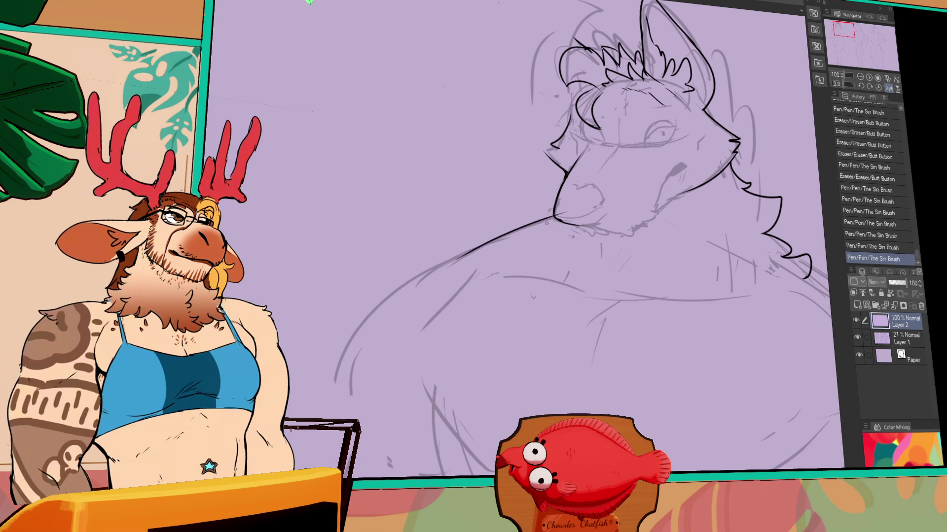
pyautogui.hotkey('ctrl', 'z')
pyautogui.moveTo(553, 219)
pyautogui.mouseDown()
pyautogui.moveTo(459, 255)
pyautogui.moveTo(520, 238)
pyautogui.mouseUp()
# Step: Refine the neck stroke and small chin lines with eraser and pen touch-ups
pyautogui.press('e')
pyautogui.press('p')
pyautogui.moveTo(465, 256); pyautogui.dragTo(570, 213)
pyautogui.hotkey('ctrl', 'z')
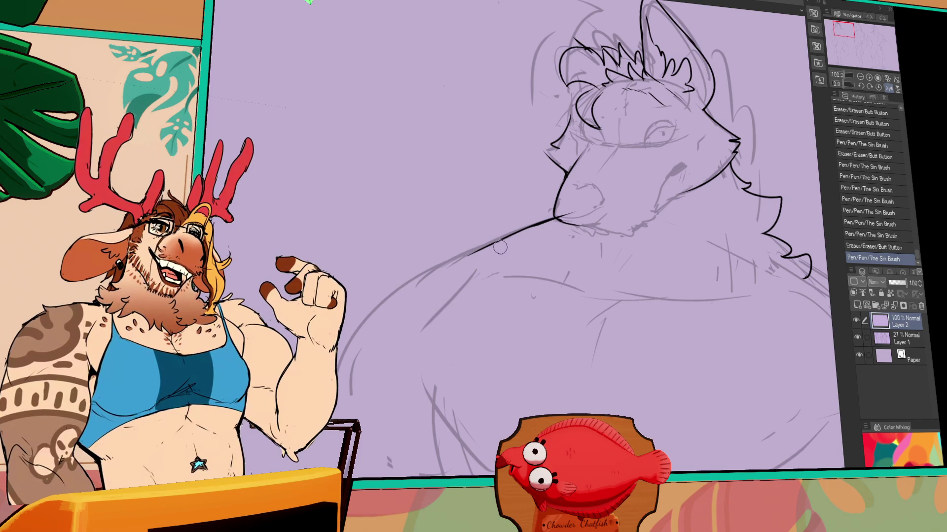
pyautogui.press('e')
pyautogui.moveTo(540, 222)
pyautogui.mouseDown()
pyautogui.moveTo(550, 215)
pyautogui.moveTo(538, 220)
pyautogui.mouseUp()
pyautogui.moveTo(521, 227); pyautogui.dragTo(540, 220)
pyautogui.moveTo(560, 209)
pyautogui.mouseDown()
pyautogui.moveTo(591, 223)
pyautogui.moveTo(604, 216)
pyautogui.mouseUp()
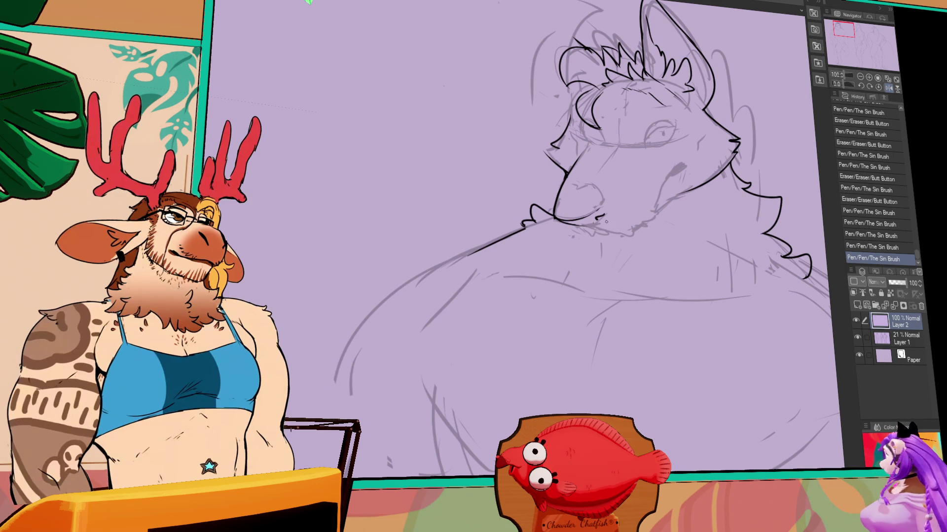
# Step: Draw the chest line with a hooked fur tuft and trace the lower-left belly outline
pyautogui.moveTo(607, 222); pyautogui.dragTo(678, 188)
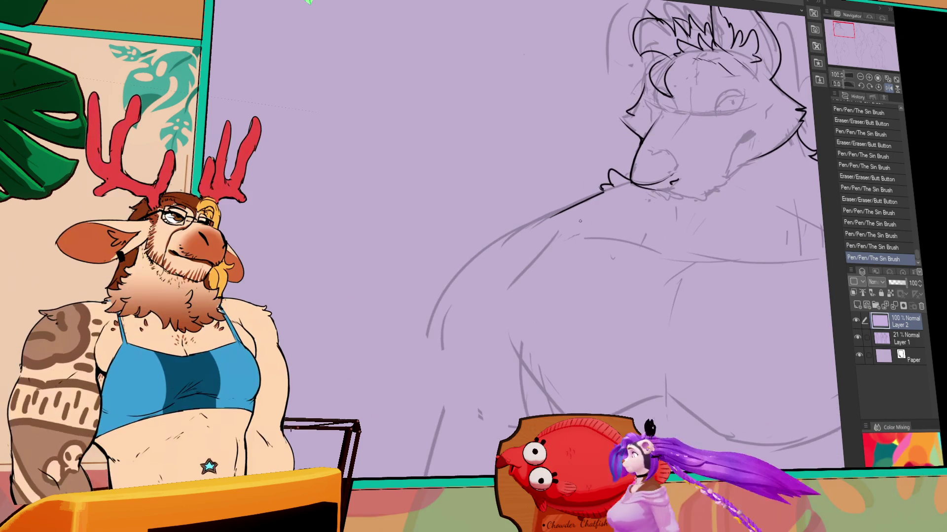
pyautogui.moveTo(555, 212)
pyautogui.mouseDown()
pyautogui.moveTo(521, 217)
pyautogui.moveTo(425, 277)
pyautogui.moveTo(429, 289)
pyautogui.moveTo(402, 279)
pyautogui.mouseUp()
pyautogui.hotkey('ctrl', 'z')
pyautogui.moveTo(700, 223)
pyautogui.mouseDown()
pyautogui.moveTo(562, 210)
pyautogui.moveTo(556, 222)
pyautogui.mouseUp()
pyautogui.moveTo(313, 303); pyautogui.dragTo(424, 434)
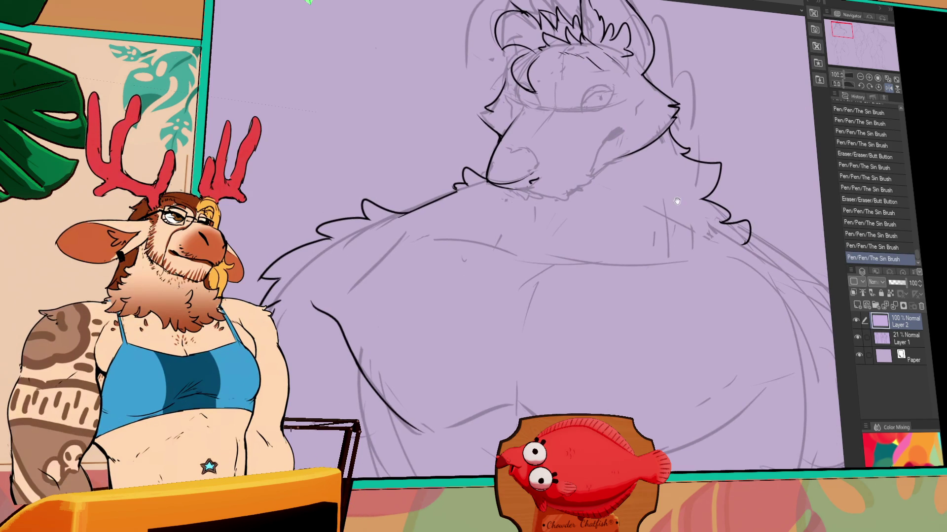
# Step: Add a short ink stroke near the snout
pyautogui.moveTo(651, 197); pyautogui.dragTo(604, 247)
pyautogui.moveTo(626, 169); pyautogui.dragTo(615, 181)
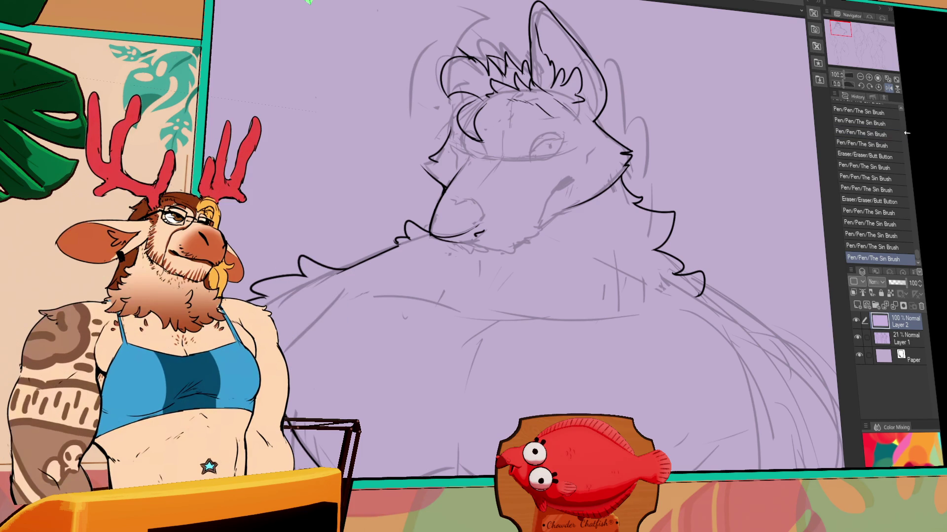
pyautogui.moveTo(543, 251)
pyautogui.mouseDown()
pyautogui.moveTo(543, 239)
pyautogui.moveTo(555, 252)
pyautogui.mouseUp()
pyautogui.moveTo(432, 200)
pyautogui.mouseDown()
pyautogui.moveTo(441, 217)
pyautogui.moveTo(449, 204)
pyautogui.mouseUp()
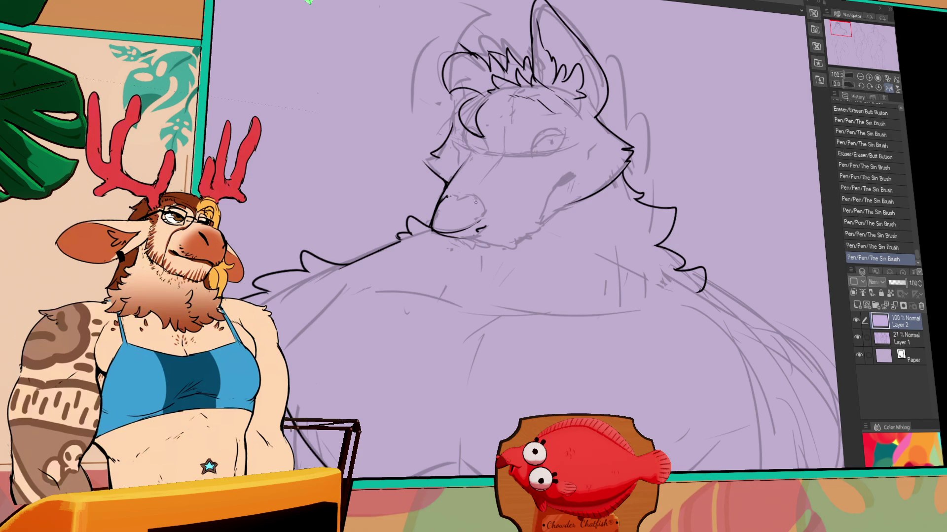
pyautogui.hotkey('ctrl', 'z')
pyautogui.hotkey('ctrl', 'y')
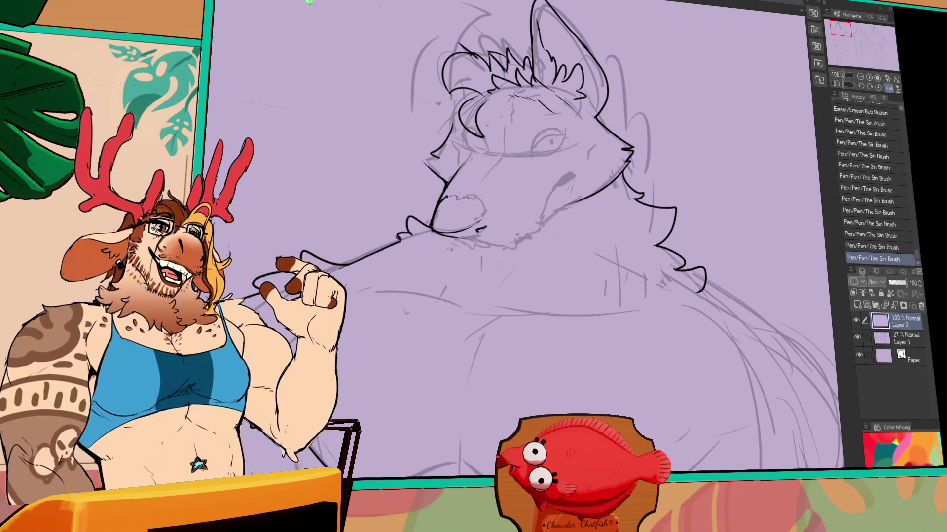
# Step: Tidy the small strokes under the chin, undoing the unwanted ones
pyautogui.moveTo(468, 196); pyautogui.dragTo(469, 201)
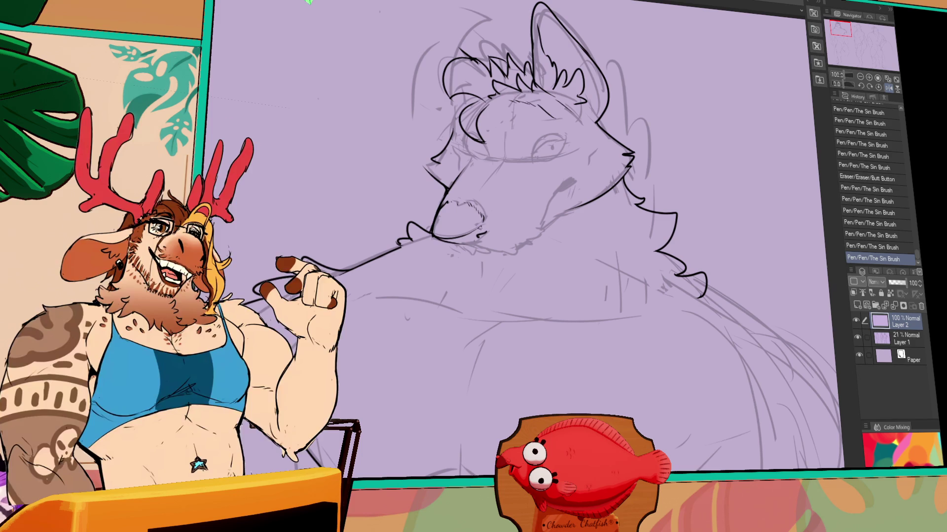
pyautogui.moveTo(473, 236); pyautogui.dragTo(484, 240)
pyautogui.hotkey('ctrl', 'z')
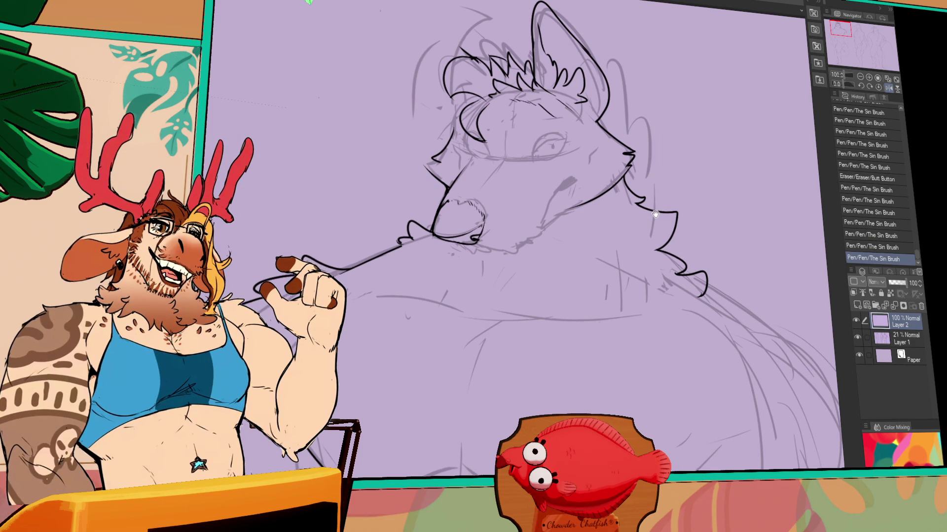
pyautogui.moveTo(454, 244); pyautogui.dragTo(462, 250)
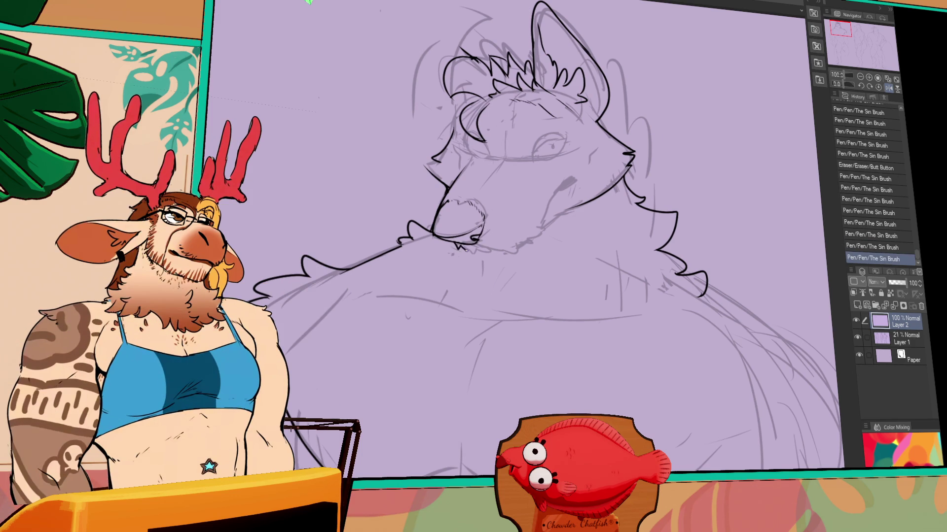
pyautogui.hotkey('ctrl', 'z')
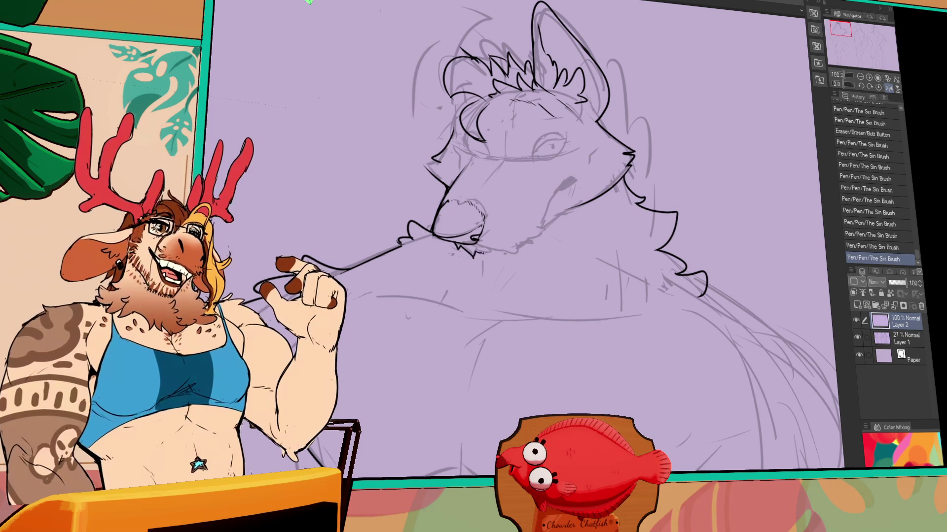
# Step: Ink fur strokes beside the snout and on the chin, erasing a stray mark
pyautogui.moveTo(473, 249); pyautogui.dragTo(484, 256)
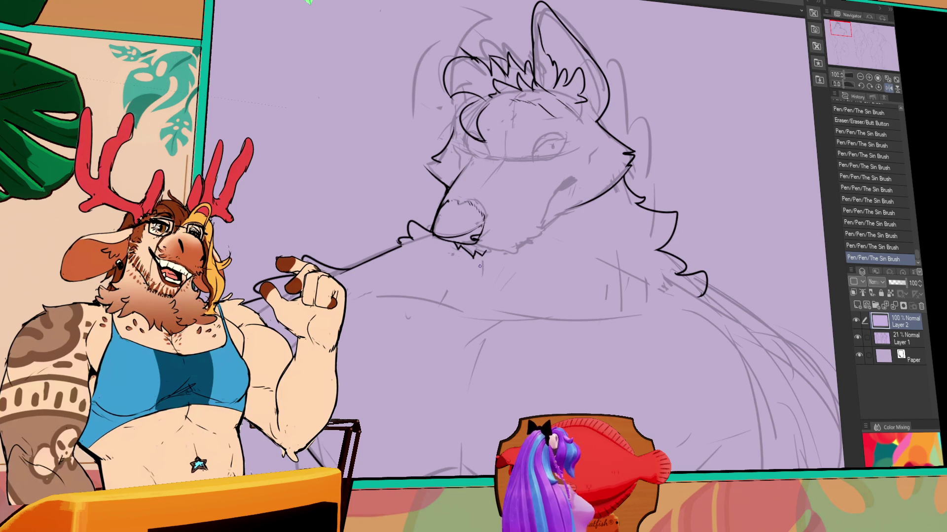
pyautogui.moveTo(419, 222); pyautogui.dragTo(406, 234)
pyautogui.moveTo(444, 191)
pyautogui.mouseDown()
pyautogui.moveTo(414, 203)
pyautogui.moveTo(396, 226)
pyautogui.moveTo(395, 242)
pyautogui.moveTo(409, 239)
pyautogui.moveTo(382, 228)
pyautogui.mouseUp()
pyautogui.moveTo(609, 229)
pyautogui.mouseDown()
pyautogui.moveTo(631, 224)
pyautogui.moveTo(636, 251)
pyautogui.mouseUp()
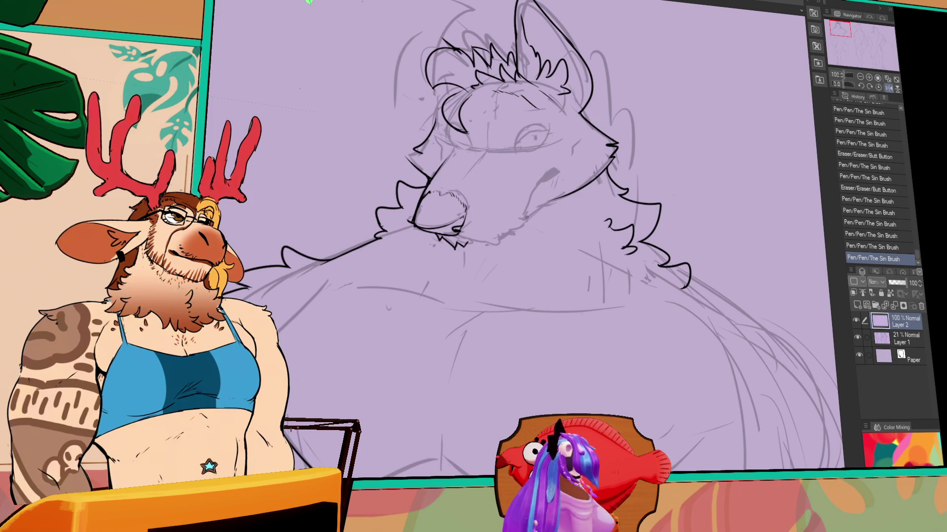
pyautogui.moveTo(547, 202); pyautogui.dragTo(471, 240)
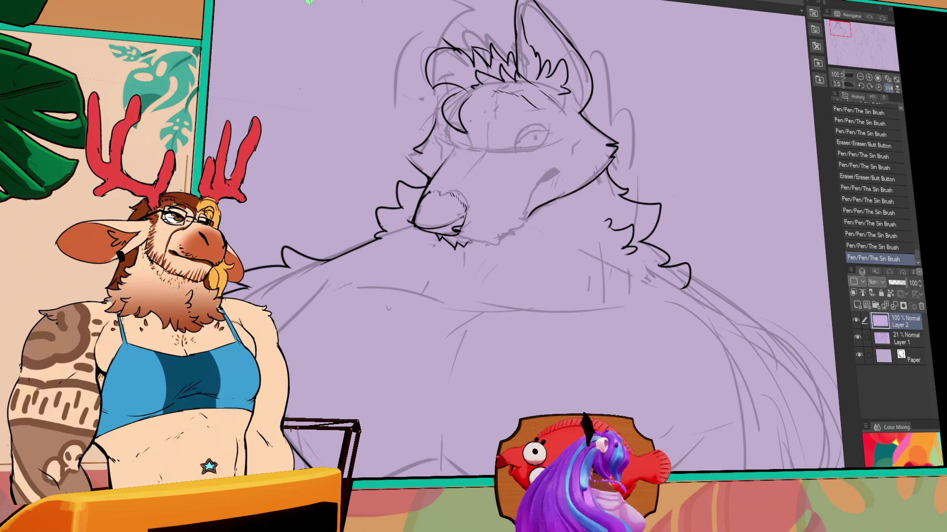
pyautogui.moveTo(472, 243); pyautogui.dragTo(499, 243)
pyautogui.hotkey('ctrl', 'z')
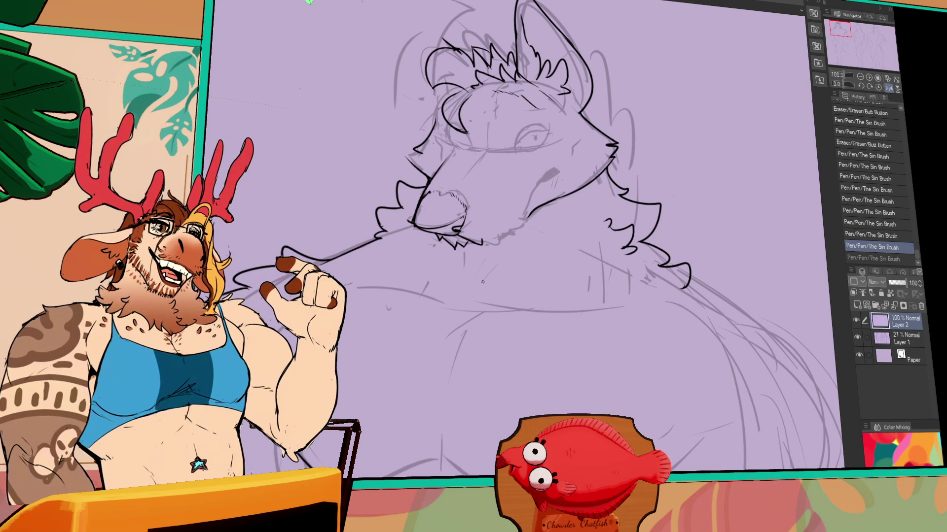
# Step: Add more face fur strokes and a curled stroke beside the left eye
pyautogui.moveTo(483, 239)
pyautogui.mouseDown()
pyautogui.moveTo(513, 239)
pyautogui.moveTo(523, 225)
pyautogui.mouseUp()
pyautogui.moveTo(552, 198); pyautogui.dragTo(590, 213)
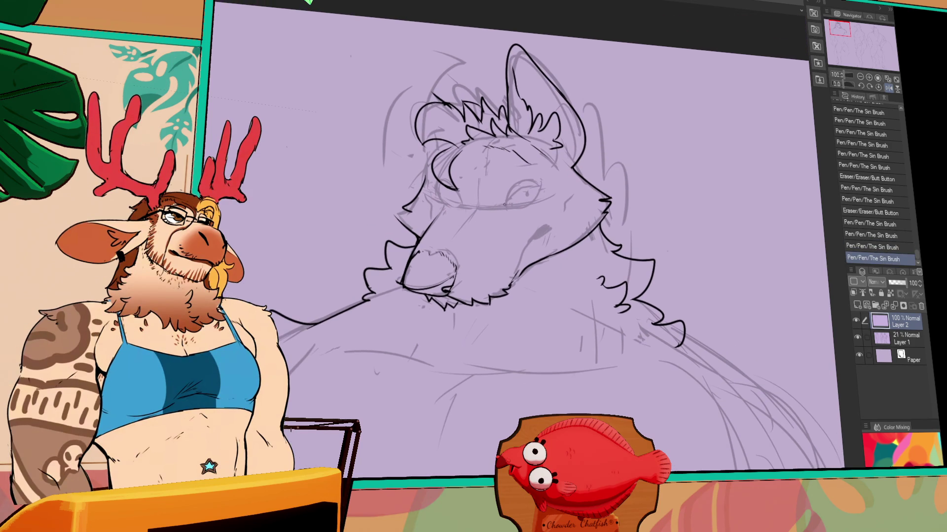
pyautogui.moveTo(429, 225); pyautogui.dragTo(423, 245)
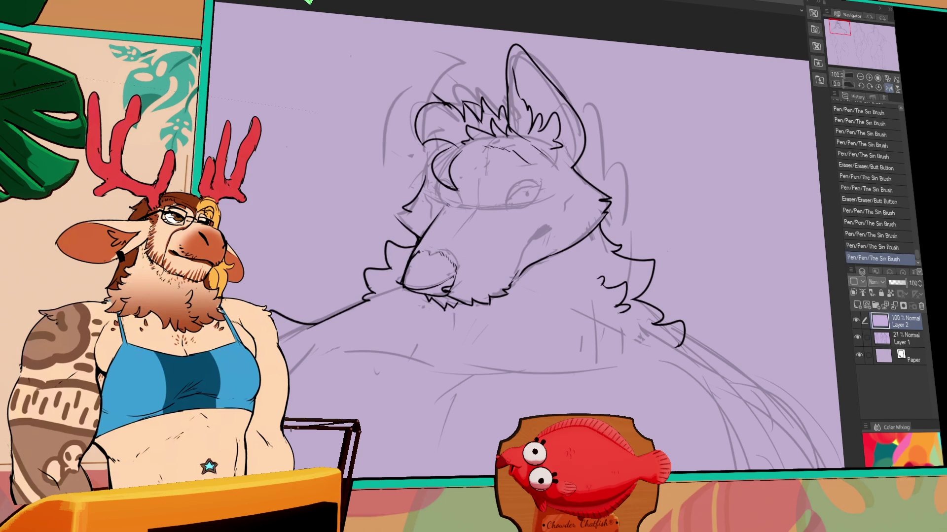
pyautogui.hotkey('ctrl', 'z')
pyautogui.hotkey('ctrl', 'y')
pyautogui.moveTo(461, 182)
pyautogui.mouseDown()
pyautogui.moveTo(445, 196)
pyautogui.moveTo(460, 201)
pyautogui.moveTo(457, 194)
pyautogui.mouseUp()
pyautogui.hotkey('ctrl', 'z')
# Step: Dot a pupil into the right eye
pyautogui.hotkey('ctrl', 'z')
pyautogui.moveTo(520, 182)
pyautogui.mouseDown()
pyautogui.moveTo(514, 202)
pyautogui.moveTo(535, 188)
pyautogui.mouseUp()
pyautogui.hotkey('ctrl', 'z')
pyautogui.hotkey('ctrl', 'z')
pyautogui.hotkey('ctrl', 'z')
pyautogui.hotkey('ctrl', 'z')
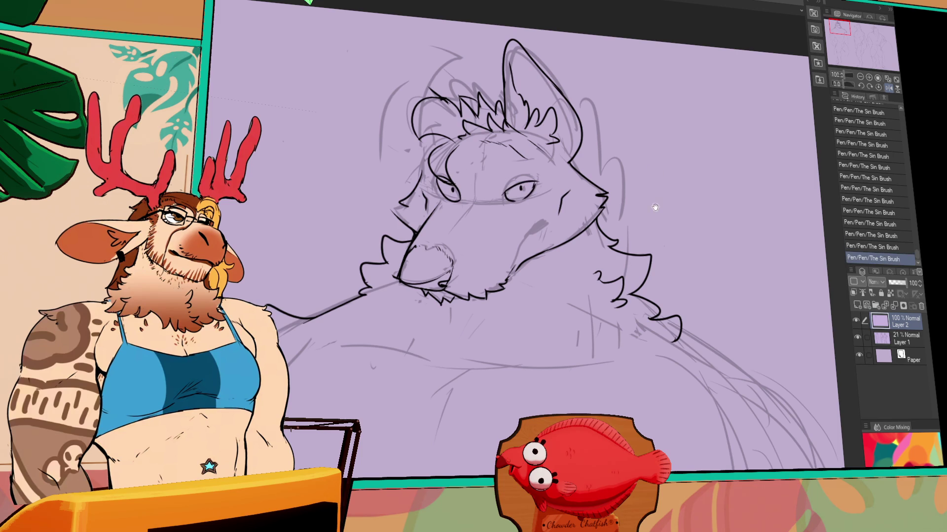
pyautogui.moveTo(654, 172); pyautogui.dragTo(651, 143)
pyautogui.moveTo(583, 281); pyautogui.dragTo(568, 127)
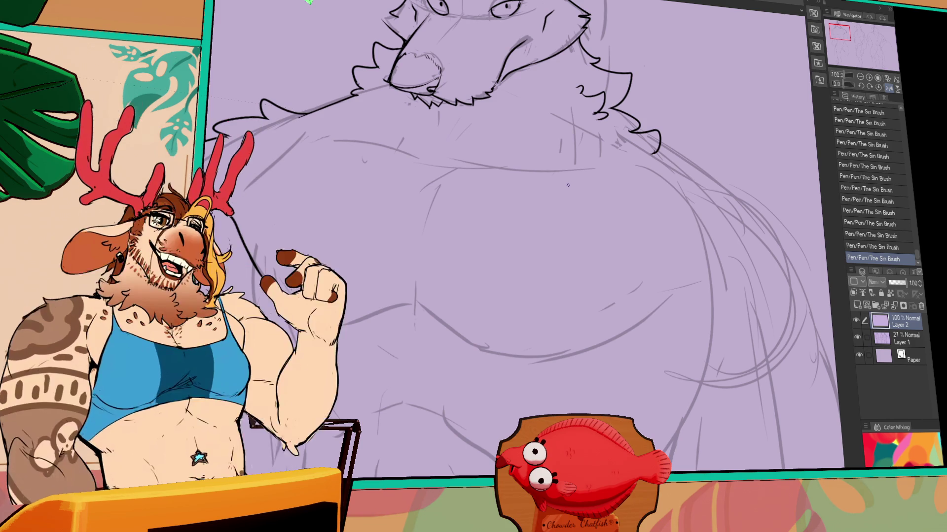
# Step: Erase the old arm line below the shoulder on the torso
pyautogui.moveTo(729, 152)
pyautogui.mouseDown()
pyautogui.moveTo(539, 247)
pyautogui.moveTo(607, 135)
pyautogui.moveTo(585, 247)
pyautogui.moveTo(392, 255)
pyautogui.moveTo(444, 320)
pyautogui.mouseUp()
pyautogui.moveTo(374, 249); pyautogui.dragTo(384, 261)
pyautogui.moveTo(369, 224)
pyautogui.mouseDown()
pyautogui.moveTo(399, 298)
pyautogui.moveTo(433, 338)
pyautogui.moveTo(436, 327)
pyautogui.mouseUp()
pyautogui.hotkey('ctrl', 'z')
# Step: Ink the long outer arm line with a smooth curve and erase a stray bit
pyautogui.moveTo(391, 291); pyautogui.dragTo(452, 452)
pyautogui.hotkey('ctrl', 'z')
pyautogui.moveTo(389, 293); pyautogui.dragTo(451, 454)
pyautogui.hotkey('ctrl', 'z')
pyautogui.moveTo(390, 293); pyautogui.dragTo(455, 458)
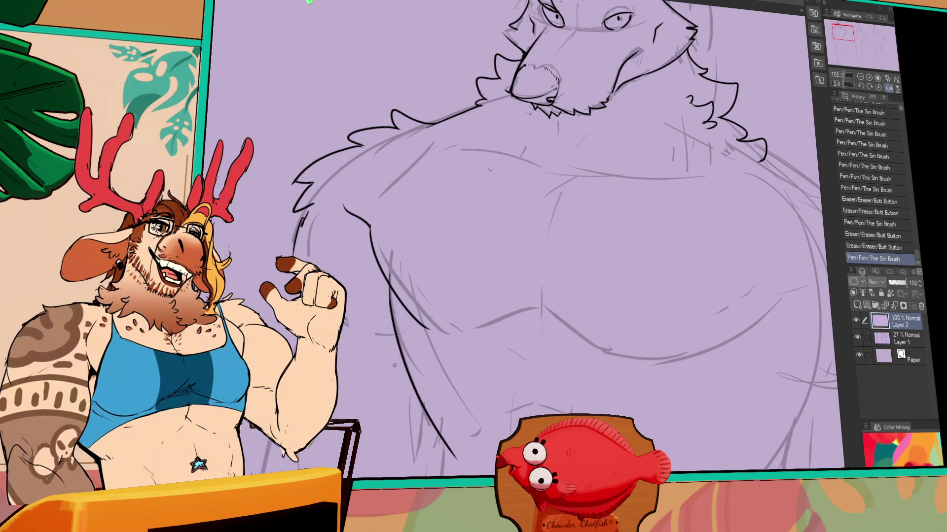
pyautogui.moveTo(561, 404); pyautogui.dragTo(507, 329)
pyautogui.moveTo(433, 339); pyautogui.dragTo(430, 363)
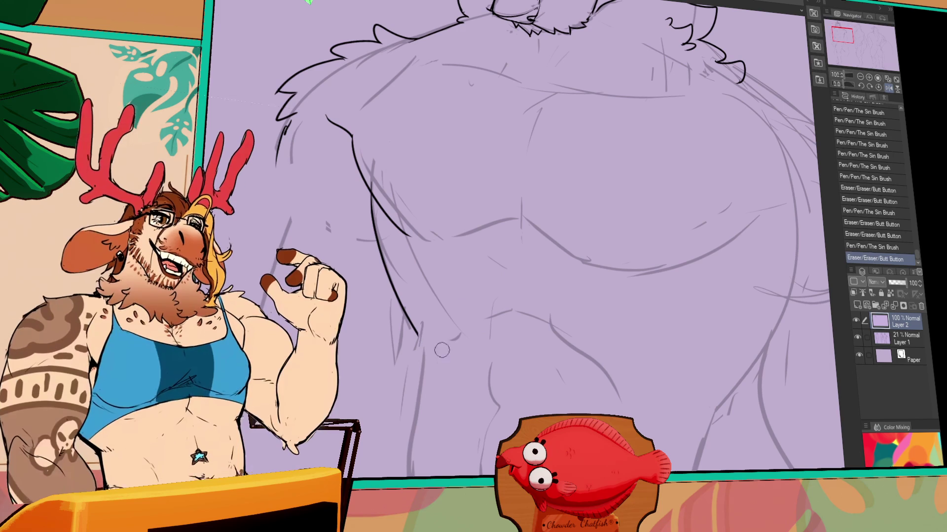
pyautogui.click(861, 77)
# Step: Zoom back in on the head and redraw the left eye line
pyautogui.click(860, 77)
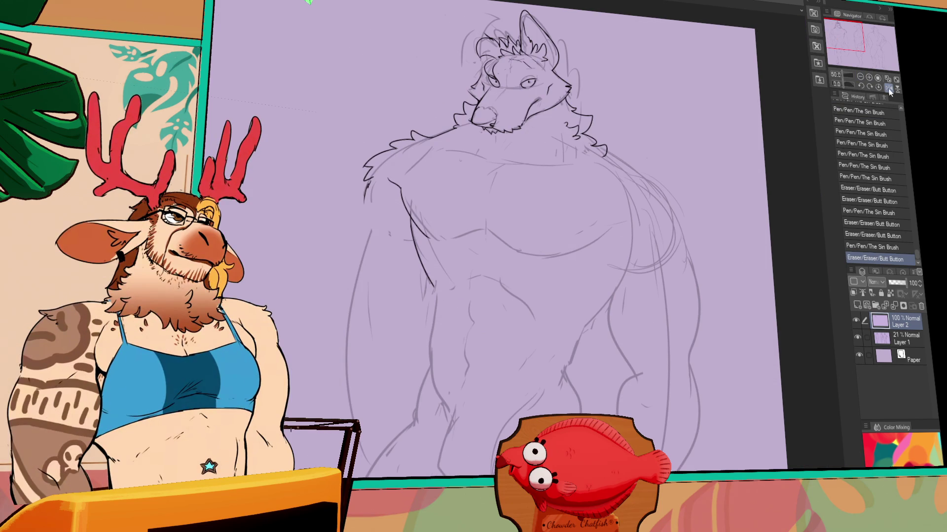
pyautogui.scroll(2, 493, 125)
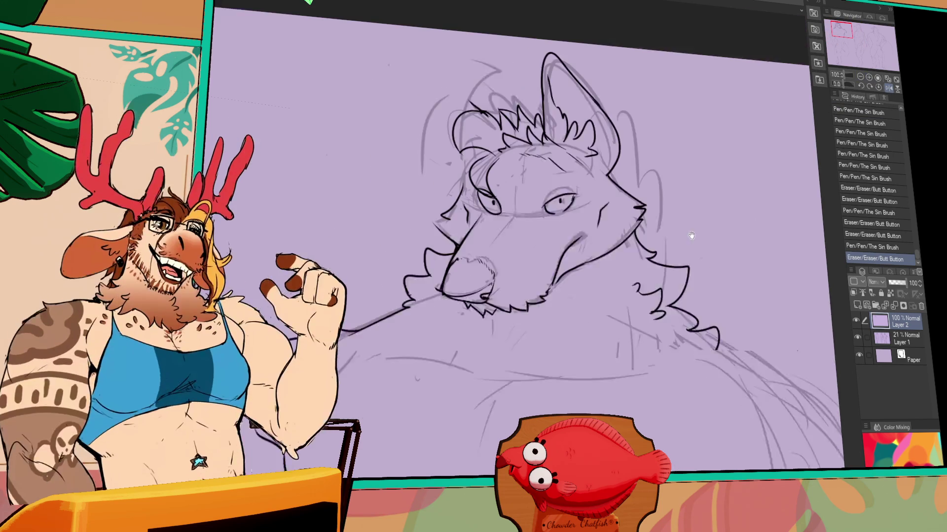
pyautogui.click(488, 222)
pyautogui.moveTo(475, 217); pyautogui.dragTo(485, 229)
pyautogui.click(541, 226)
# Step: Nudge the selected right eye slightly left and add small ink touch-ups around it
pyautogui.moveTo(573, 203)
pyautogui.mouseDown()
pyautogui.moveTo(523, 250)
pyautogui.moveTo(540, 223)
pyautogui.mouseUp()
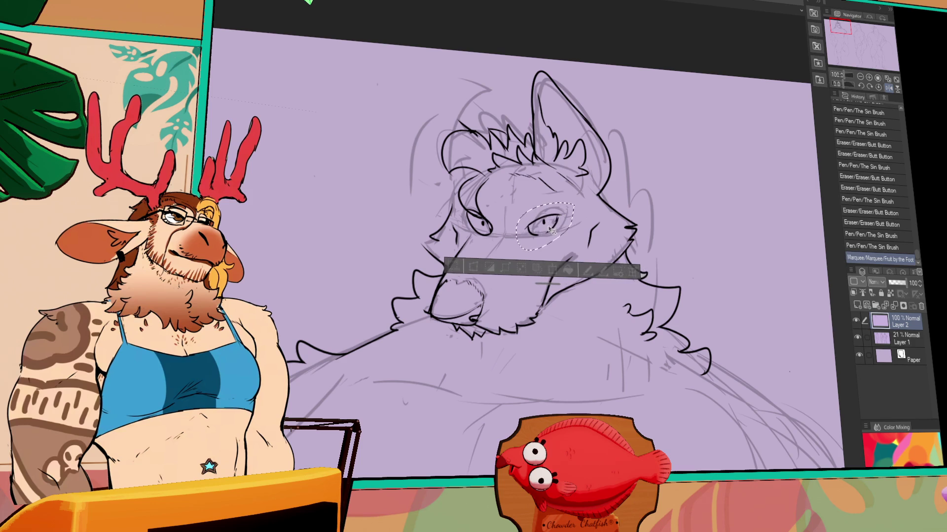
pyautogui.hotkey('ctrl', 'd')
pyautogui.click(545, 222)
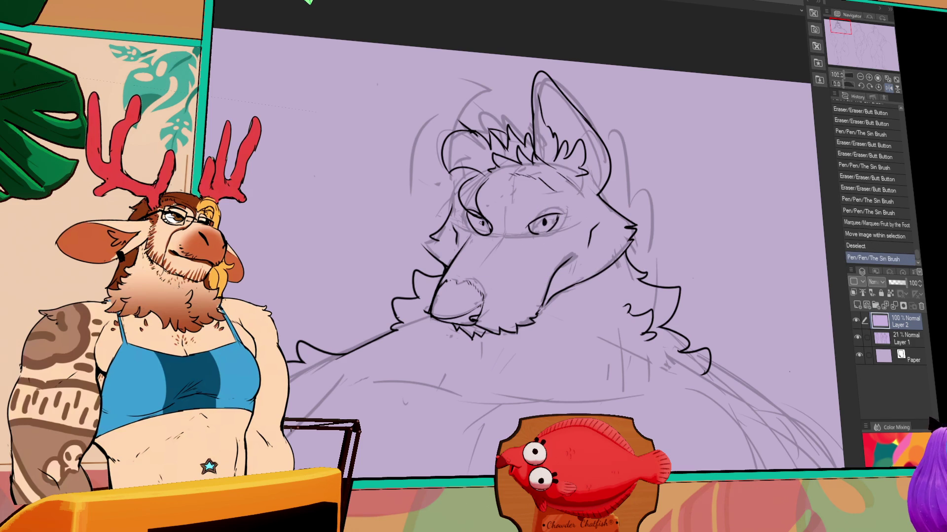
pyautogui.click(552, 208)
pyautogui.click(526, 214)
pyautogui.click(541, 205)
pyautogui.click(544, 206)
pyautogui.click(542, 206)
pyautogui.click(535, 207)
pyautogui.click(527, 209)
pyautogui.click(523, 210)
pyautogui.hotkey('ctrl', 'z')
# Step: Ink the brow above the right eye
pyautogui.click(537, 204)
pyautogui.click(530, 205)
pyautogui.click(525, 207)
pyautogui.click(519, 209)
# Step: Touch up and refine the ink strokes around the left eye
pyautogui.click(480, 202)
pyautogui.click(481, 203)
pyautogui.hotkey('ctrl', 'z')
pyautogui.click(481, 202)
pyautogui.click(481, 209)
pyautogui.click(480, 205)
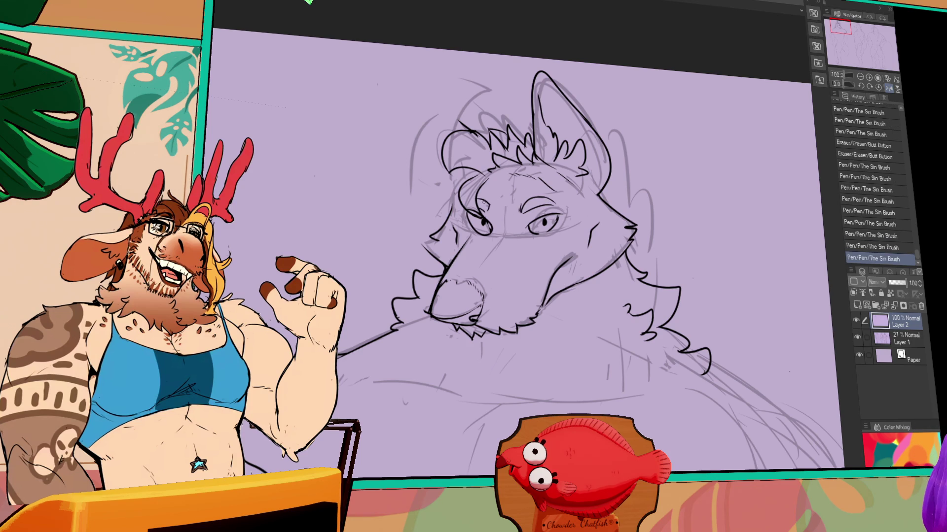
pyautogui.click(486, 209)
pyautogui.click(484, 206)
pyautogui.click(487, 212)
pyautogui.click(486, 208)
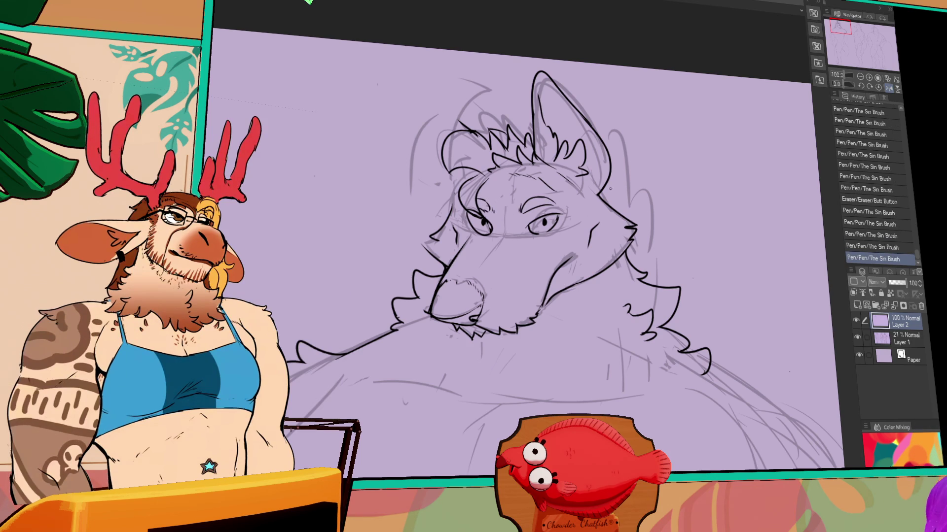
# Step: Adjust the eyebrow stroke and lasso the eyebrow to move it down
pyautogui.moveTo(510, 199); pyautogui.dragTo(523, 217)
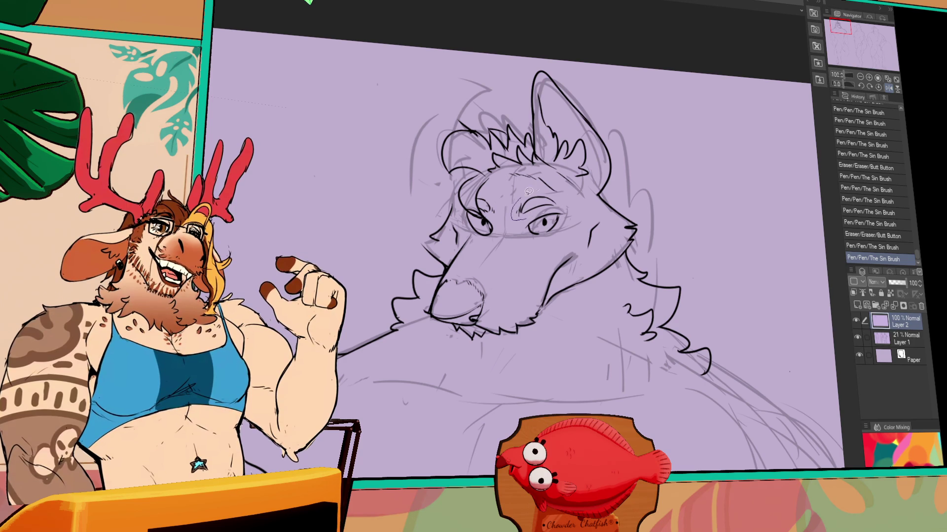
pyautogui.moveTo(564, 200)
pyautogui.mouseDown()
pyautogui.moveTo(530, 228)
pyautogui.moveTo(528, 220)
pyautogui.moveTo(555, 211)
pyautogui.mouseUp()
pyautogui.hotkey('ctrl', 'd')
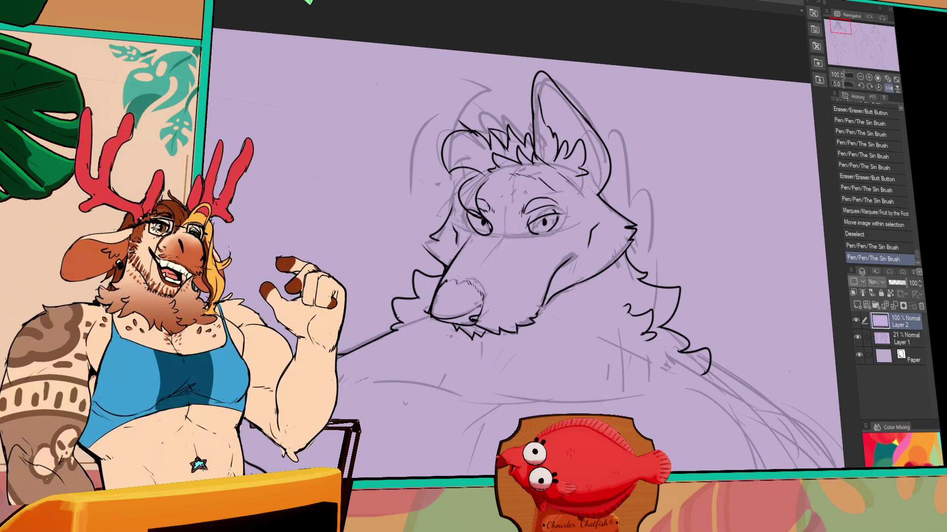
# Step: Erase stray ink near the left eye and redraw the face stroke
pyautogui.moveTo(492, 230); pyautogui.dragTo(495, 235)
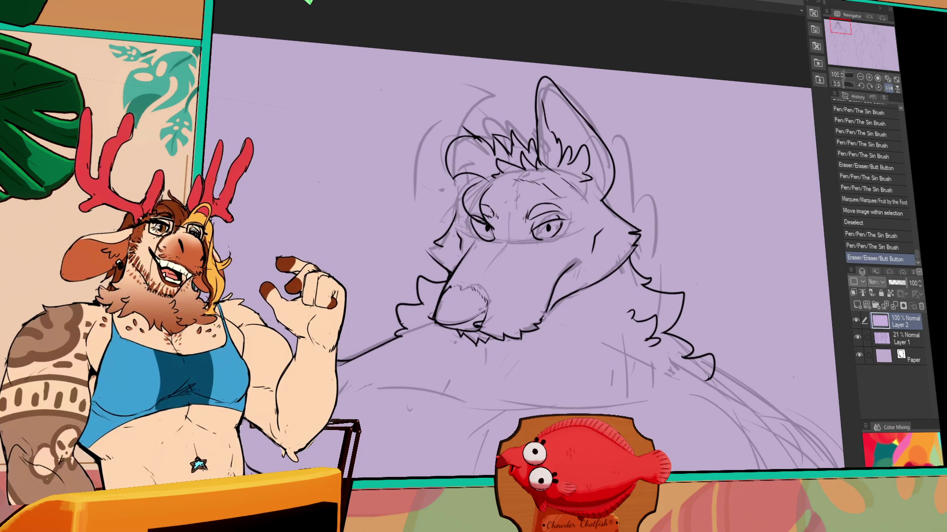
pyautogui.moveTo(483, 241)
pyautogui.mouseDown()
pyautogui.moveTo(478, 246)
pyautogui.moveTo(493, 231)
pyautogui.moveTo(486, 239)
pyautogui.moveTo(536, 226)
pyautogui.moveTo(481, 227)
pyautogui.moveTo(491, 223)
pyautogui.moveTo(481, 241)
pyautogui.mouseUp()
pyautogui.hotkey('ctrl', 'z')
pyautogui.hotkey('ctrl', 'z')
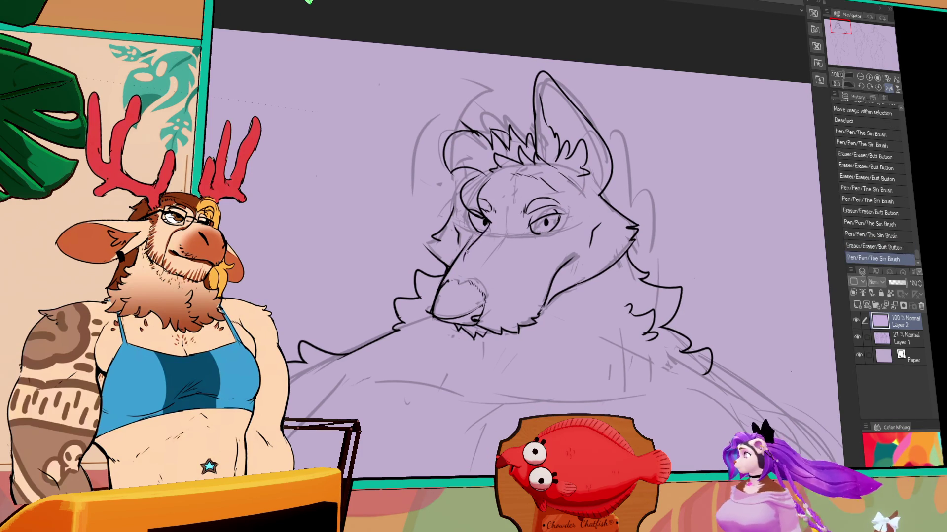
pyautogui.hotkey('ctrl', 'z')
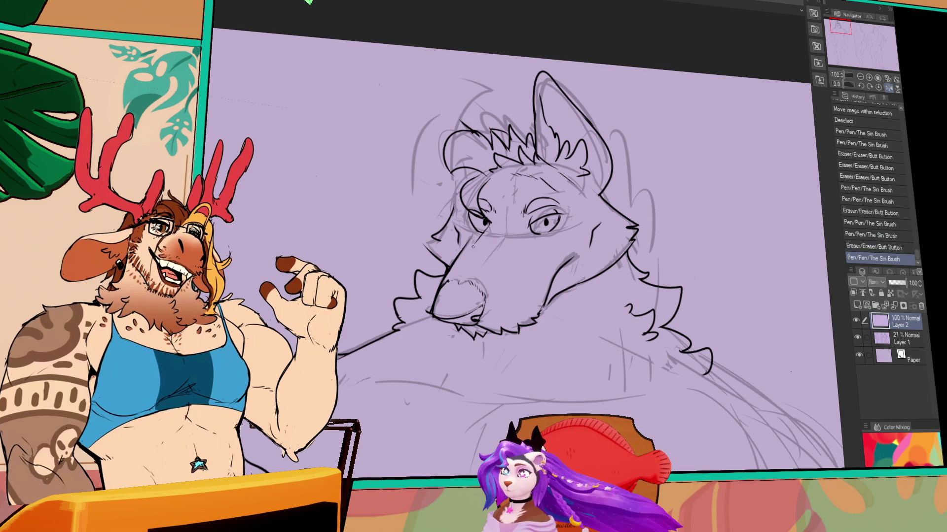
pyautogui.moveTo(483, 227); pyautogui.dragTo(491, 234)
pyautogui.moveTo(486, 232)
pyautogui.mouseDown()
pyautogui.moveTo(497, 252)
pyautogui.moveTo(472, 252)
pyautogui.mouseUp()
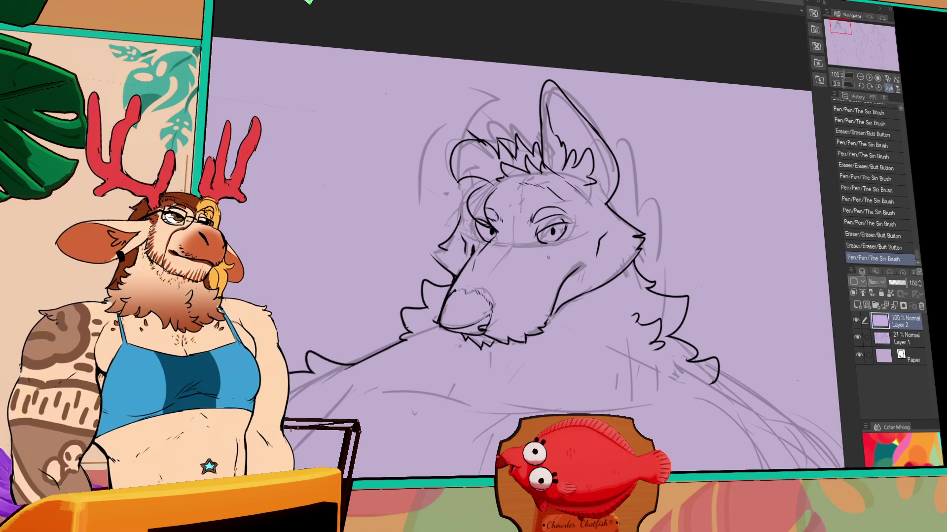
# Step: Ink small strokes near the left eye, darken the right cheek fur, and line the brow
pyautogui.hotkey('ctrl', 'z')
pyautogui.moveTo(468, 246); pyautogui.dragTo(474, 254)
pyautogui.moveTo(570, 264)
pyautogui.mouseDown()
pyautogui.moveTo(586, 280)
pyautogui.moveTo(561, 287)
pyautogui.mouseUp()
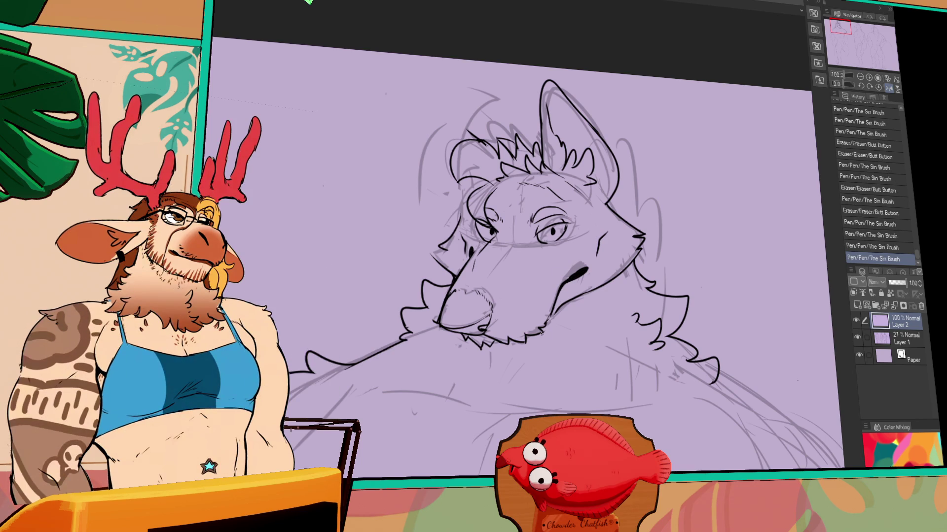
pyautogui.moveTo(574, 271); pyautogui.dragTo(561, 286)
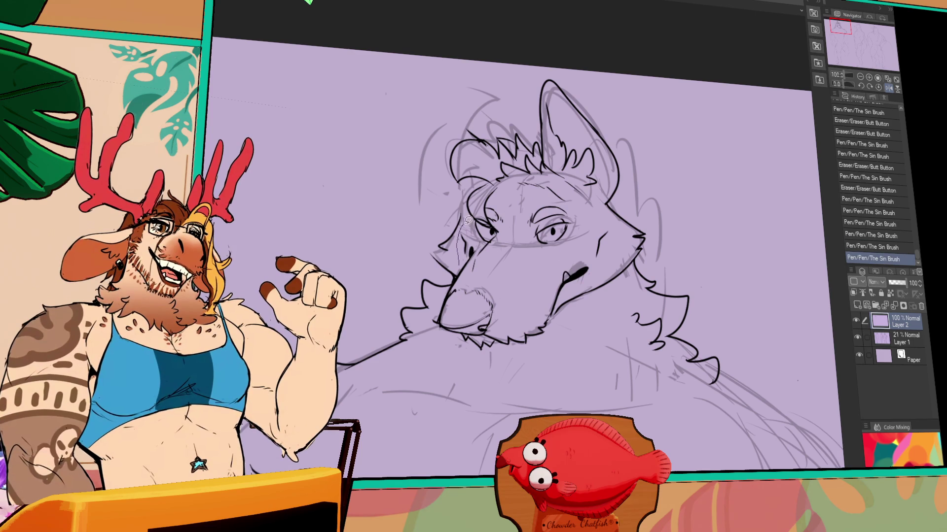
pyautogui.moveTo(521, 194); pyautogui.dragTo(580, 205)
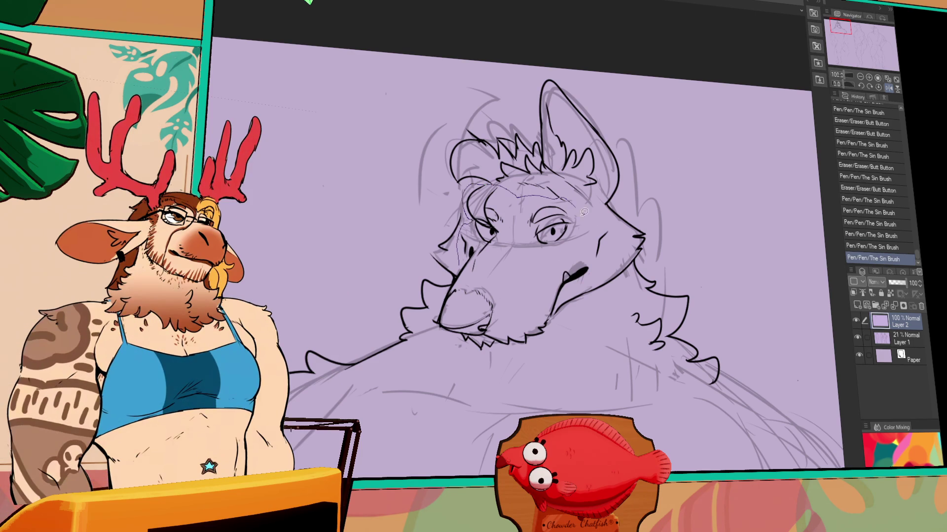
# Step: Lasso the face and move it down and left, then deselect
pyautogui.moveTo(579, 308); pyautogui.dragTo(446, 338)
pyautogui.moveTo(449, 287); pyautogui.dragTo(449, 287)
pyautogui.moveTo(569, 202); pyautogui.dragTo(564, 210)
pyautogui.hotkey('ctrl', 'd')
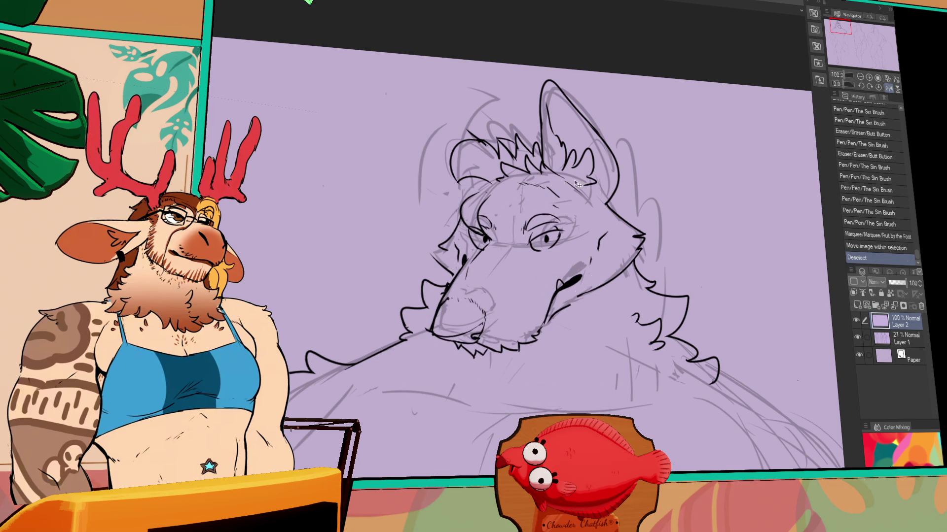
# Step: Add small strokes to the hair tuft
pyautogui.moveTo(521, 138); pyautogui.dragTo(525, 141)
pyautogui.moveTo(523, 137); pyautogui.dragTo(526, 140)
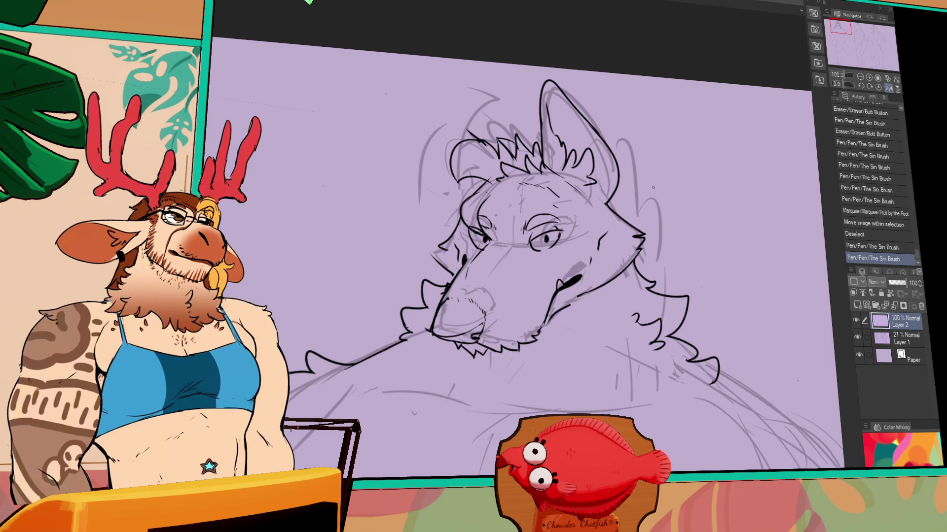
pyautogui.scroll(-3, 629, 205)
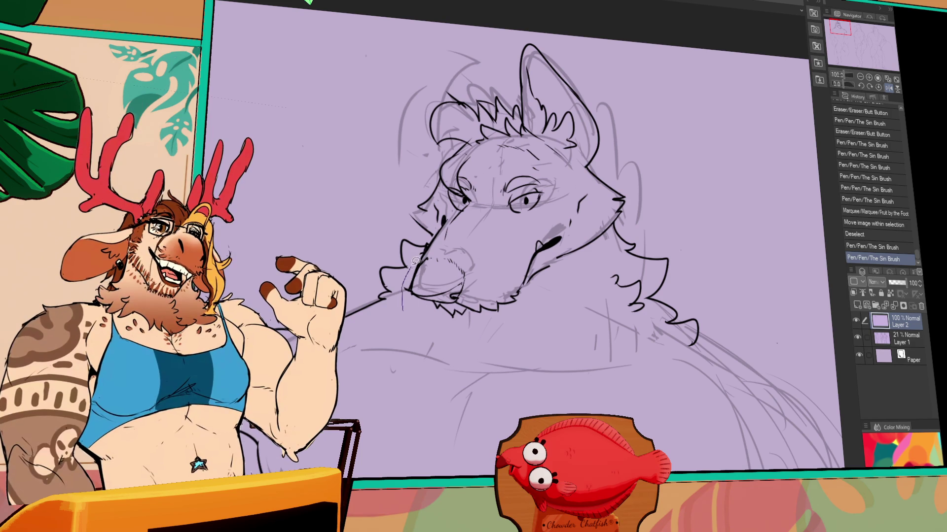
# Step: Lasso the inked head, shift it up and to the left, and deselect
pyautogui.moveTo(429, 237)
pyautogui.mouseDown()
pyautogui.moveTo(547, 15)
pyautogui.moveTo(649, 217)
pyautogui.mouseUp()
pyautogui.moveTo(698, 296)
pyautogui.mouseDown()
pyautogui.moveTo(582, 356)
pyautogui.moveTo(417, 337)
pyautogui.mouseUp()
pyautogui.moveTo(590, 232); pyautogui.dragTo(578, 226)
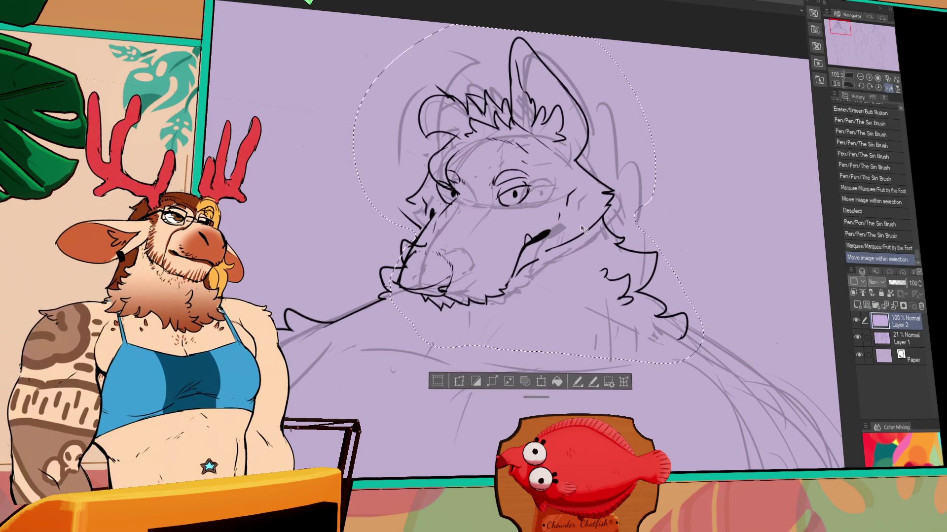
pyautogui.hotkey('ctrl', 'd')
# Step: Erase and touch up the muzzle lines, undoing and redoing the stray muzzle stroke
pyautogui.click(393, 286)
pyautogui.moveTo(399, 268); pyautogui.dragTo(408, 283)
pyautogui.moveTo(412, 231)
pyautogui.mouseDown()
pyautogui.moveTo(436, 253)
pyautogui.moveTo(426, 265)
pyautogui.moveTo(437, 279)
pyautogui.mouseUp()
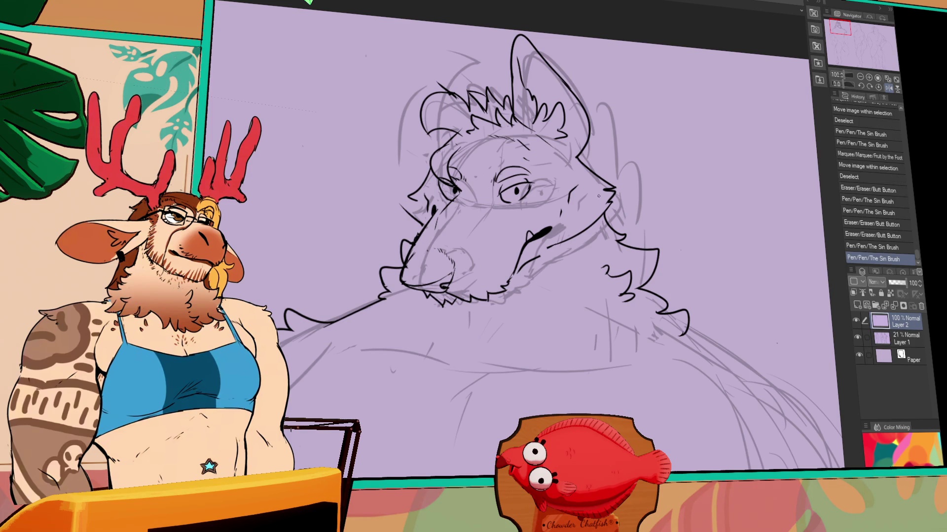
pyautogui.moveTo(542, 243)
pyautogui.mouseDown()
pyautogui.moveTo(554, 261)
pyautogui.moveTo(527, 276)
pyautogui.mouseUp()
pyautogui.hotkey('ctrl', 'z')
pyautogui.hotkey('ctrl', 'y')
pyautogui.hotkey('ctrl', 'z')
pyautogui.hotkey('ctrl', 'y')
pyautogui.hotkey('ctrl', 'z')
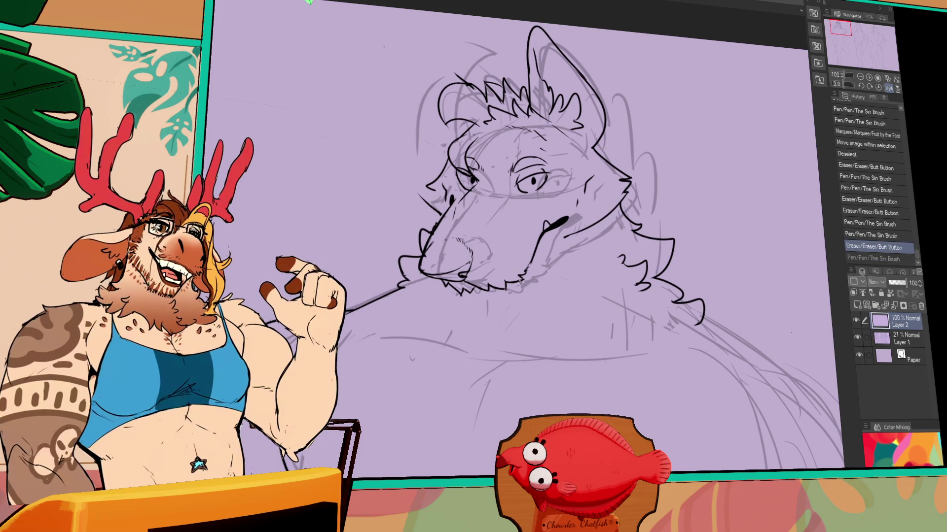
pyautogui.hotkey('ctrl', 'y')
pyautogui.hotkey('ctrl', 'z')
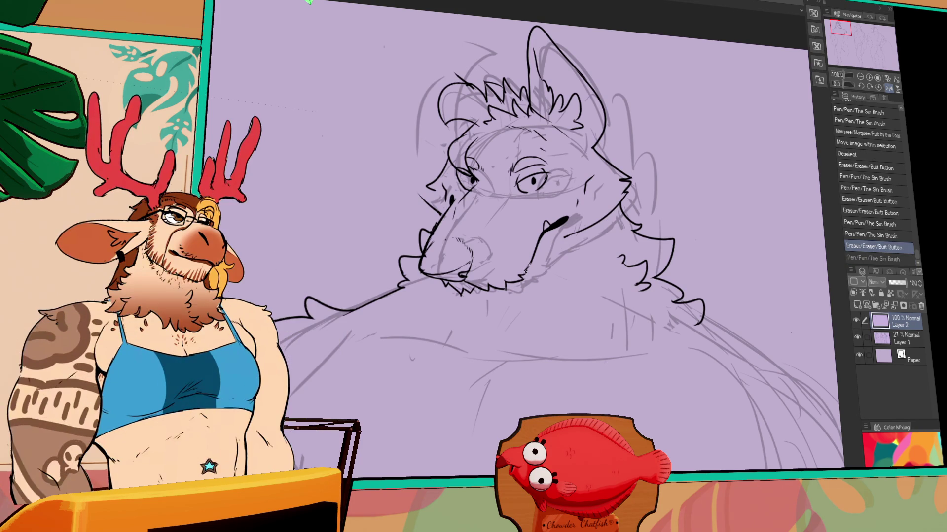
pyautogui.hotkey('ctrl', 'y')
# Step: Redraw the muzzle and cheek lines, then hide the grey sketch Layer 1
pyautogui.moveTo(522, 277); pyautogui.dragTo(533, 274)
pyautogui.hotkey('ctrl', 'z')
pyautogui.hotkey('ctrl', 'z')
pyautogui.hotkey('ctrl', 'z')
pyautogui.moveTo(525, 274); pyautogui.dragTo(548, 246)
pyautogui.moveTo(547, 257); pyautogui.dragTo(572, 234)
pyautogui.moveTo(515, 280); pyautogui.dragTo(567, 246)
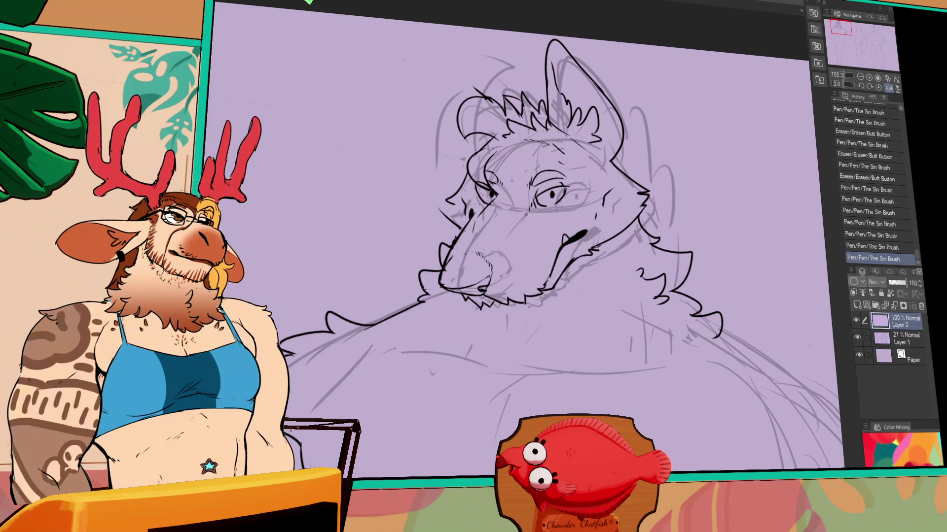
pyautogui.click(856, 335)
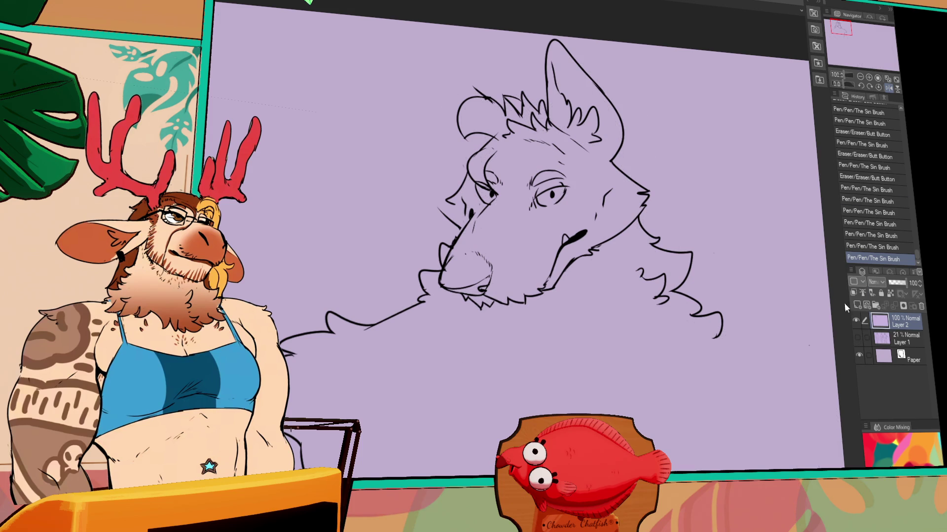
# Step: Redraw the left ear outline with a larger curve and mark near the right ear
pyautogui.moveTo(488, 144)
pyautogui.mouseDown()
pyautogui.moveTo(497, 154)
pyautogui.moveTo(476, 202)
pyautogui.mouseUp()
pyautogui.hotkey('ctrl', 'z')
pyautogui.moveTo(503, 150)
pyautogui.mouseDown()
pyautogui.moveTo(493, 148)
pyautogui.moveTo(475, 224)
pyautogui.mouseUp()
pyautogui.hotkey('ctrl', 'z')
pyautogui.moveTo(493, 148); pyautogui.dragTo(473, 212)
pyautogui.moveTo(569, 146); pyautogui.dragTo(571, 148)
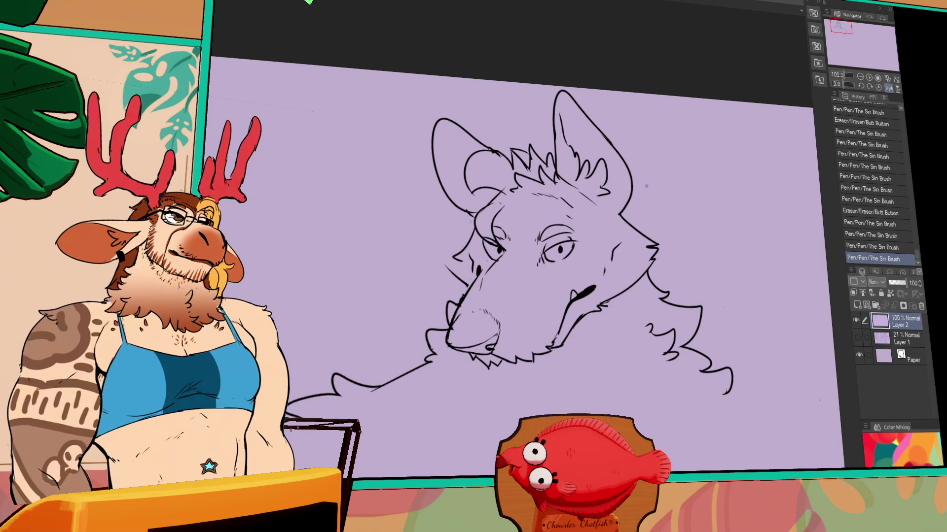
# Step: Redraw a longer under-chin line and reposition the chin stroke with a selection
pyautogui.scroll(-1, 512, 222)
pyautogui.moveTo(508, 313)
pyautogui.mouseDown()
pyautogui.moveTo(533, 333)
pyautogui.moveTo(547, 326)
pyautogui.mouseUp()
pyautogui.hotkey('ctrl', 'z')
pyautogui.moveTo(521, 330)
pyautogui.mouseDown()
pyautogui.moveTo(559, 322)
pyautogui.moveTo(536, 303)
pyautogui.mouseUp()
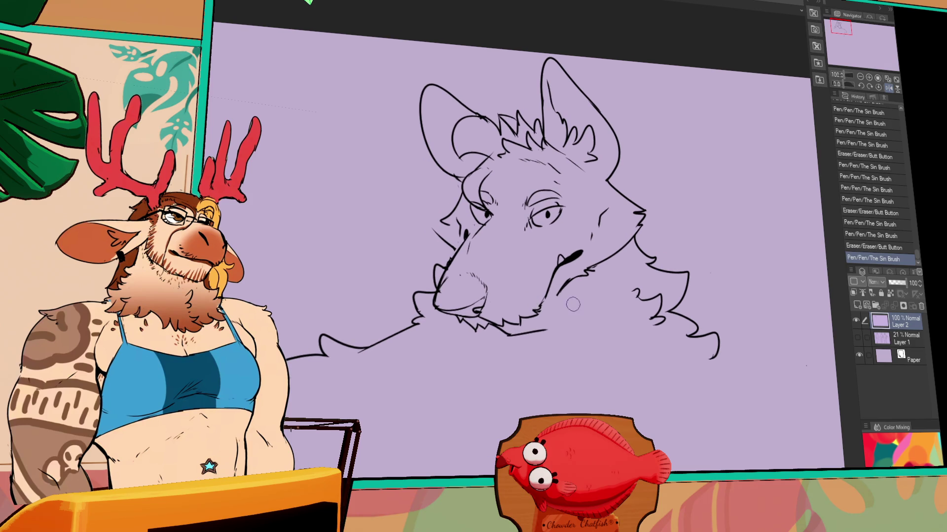
pyautogui.moveTo(507, 336)
pyautogui.mouseDown()
pyautogui.moveTo(561, 325)
pyautogui.moveTo(566, 289)
pyautogui.mouseUp()
pyautogui.moveTo(532, 347)
pyautogui.mouseDown()
pyautogui.moveTo(565, 286)
pyautogui.moveTo(562, 335)
pyautogui.moveTo(559, 324)
pyautogui.mouseUp()
pyautogui.hotkey('ctrl', 'd')
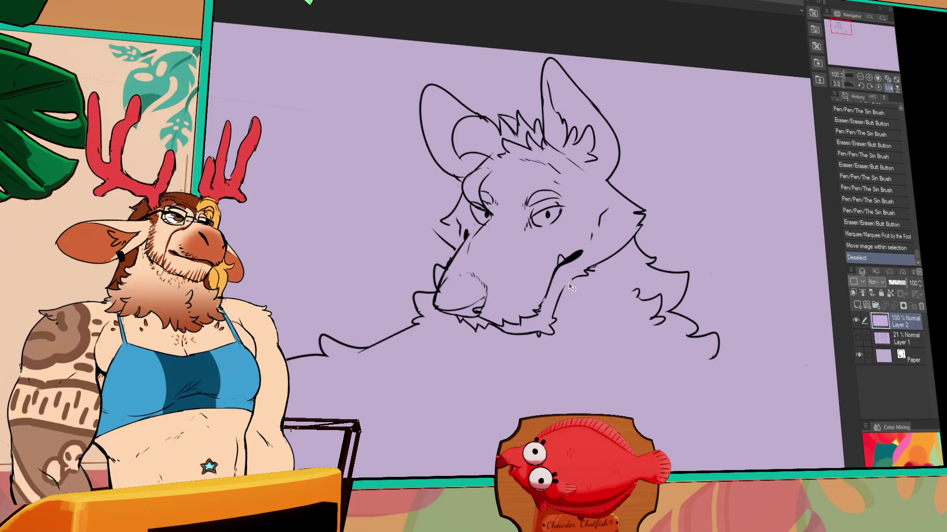
# Step: Erase near the chin and add short strokes around the left cheek and ear
pyautogui.moveTo(558, 286); pyautogui.dragTo(599, 262)
pyautogui.moveTo(451, 216)
pyautogui.mouseDown()
pyautogui.moveTo(456, 197)
pyautogui.moveTo(456, 210)
pyautogui.mouseUp()
pyautogui.hotkey('ctrl', 'z')
pyautogui.moveTo(461, 175)
pyautogui.mouseDown()
pyautogui.moveTo(450, 212)
pyautogui.moveTo(438, 217)
pyautogui.mouseUp()
pyautogui.moveTo(443, 219)
pyautogui.mouseDown()
pyautogui.moveTo(433, 232)
pyautogui.moveTo(441, 209)
pyautogui.moveTo(436, 222)
pyautogui.mouseUp()
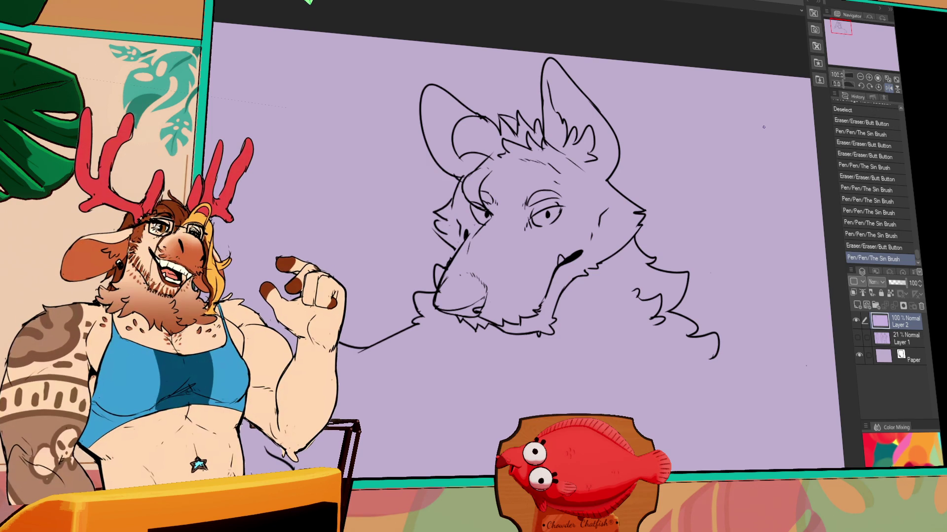
# Step: Refine small chin strokes and move away a faint stroke near the eye
pyautogui.moveTo(634, 268); pyautogui.dragTo(610, 229)
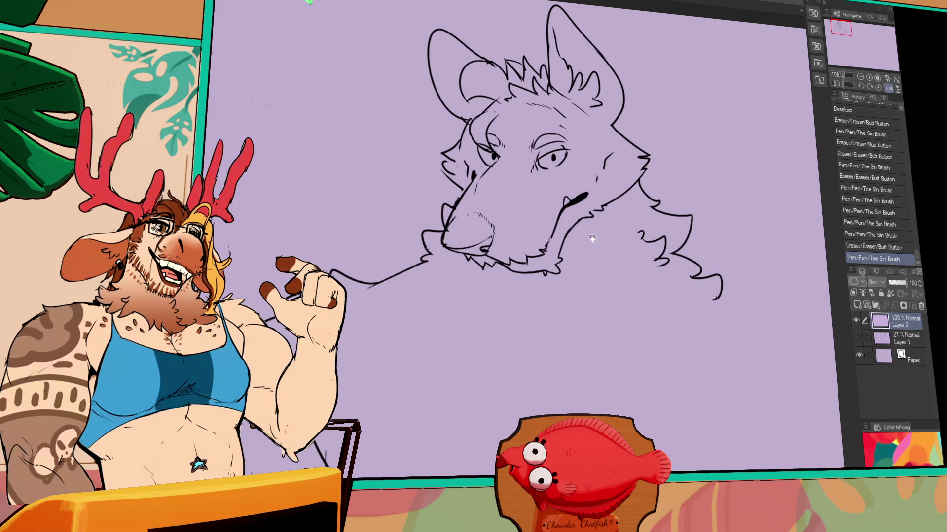
pyautogui.moveTo(509, 277); pyautogui.dragTo(514, 272)
pyautogui.moveTo(620, 269)
pyautogui.mouseDown()
pyautogui.moveTo(592, 259)
pyautogui.moveTo(608, 260)
pyautogui.mouseUp()
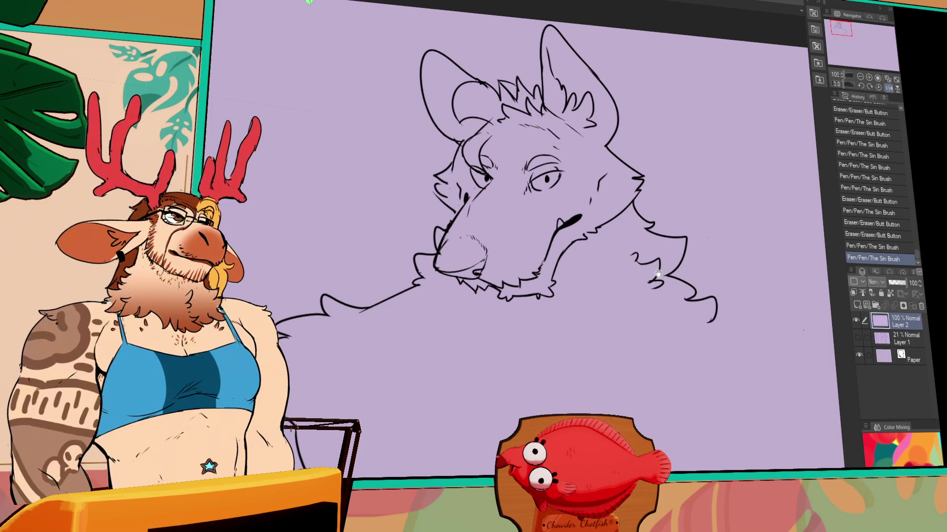
pyautogui.moveTo(586, 338)
pyautogui.mouseDown()
pyautogui.moveTo(560, 203)
pyautogui.moveTo(565, 160)
pyautogui.mouseUp()
pyautogui.moveTo(547, 197); pyautogui.dragTo(543, 164)
pyautogui.hotkey('ctrl', 'd')
# Step: Erase and rework the small forehead lines with eraser and pen
pyautogui.press('e')
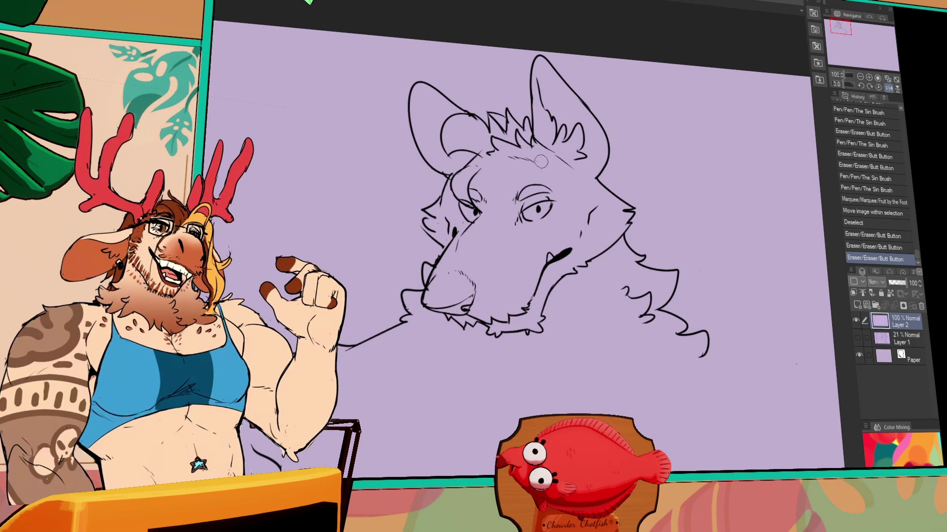
pyautogui.press('p')
pyautogui.click(555, 206)
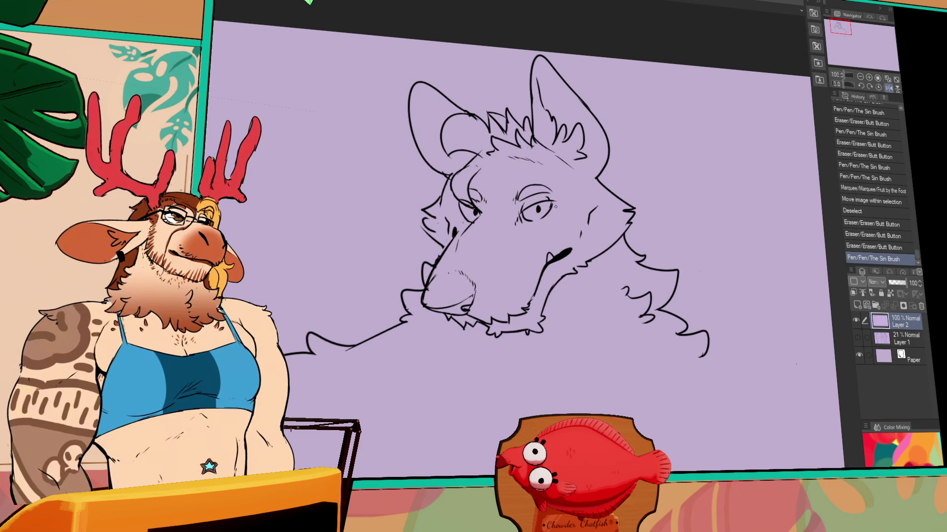
pyautogui.moveTo(488, 173); pyautogui.dragTo(471, 166)
pyautogui.click(476, 163)
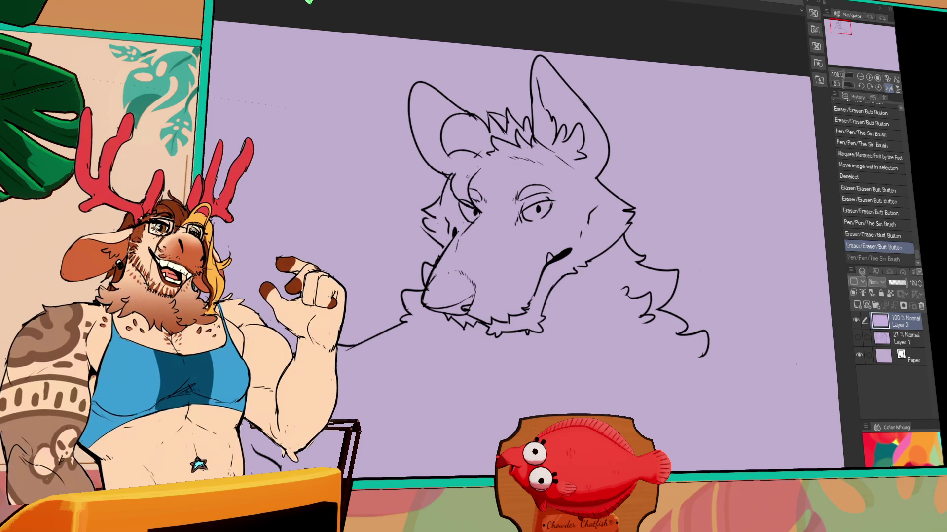
pyautogui.moveTo(461, 173); pyautogui.dragTo(468, 157)
pyautogui.moveTo(448, 163)
pyautogui.mouseDown()
pyautogui.moveTo(473, 153)
pyautogui.moveTo(456, 158)
pyautogui.moveTo(461, 139)
pyautogui.moveTo(458, 148)
pyautogui.moveTo(444, 126)
pyautogui.moveTo(477, 116)
pyautogui.moveTo(449, 118)
pyautogui.moveTo(474, 123)
pyautogui.moveTo(471, 135)
pyautogui.mouseUp()
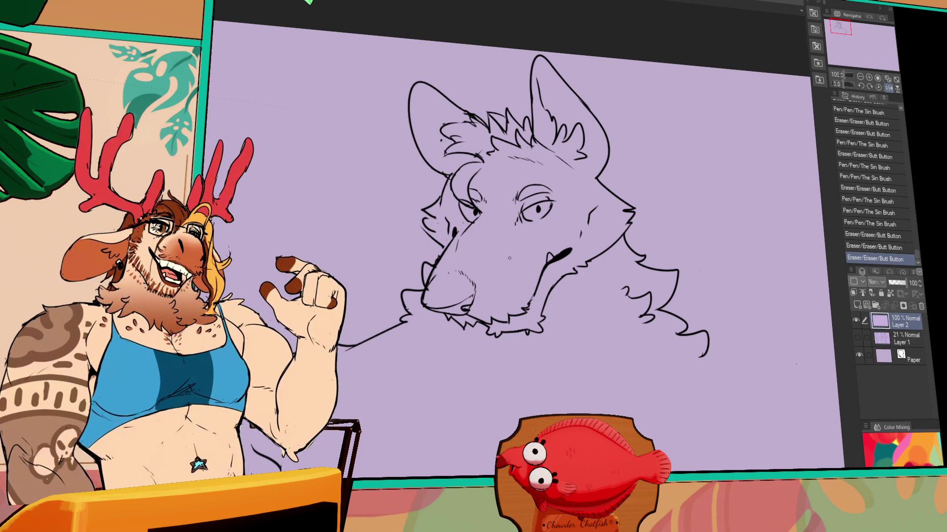
# Step: Add small strokes near the left eye and refine the left cheek fur
pyautogui.moveTo(528, 269); pyautogui.dragTo(523, 299)
pyautogui.moveTo(644, 285); pyautogui.dragTo(649, 271)
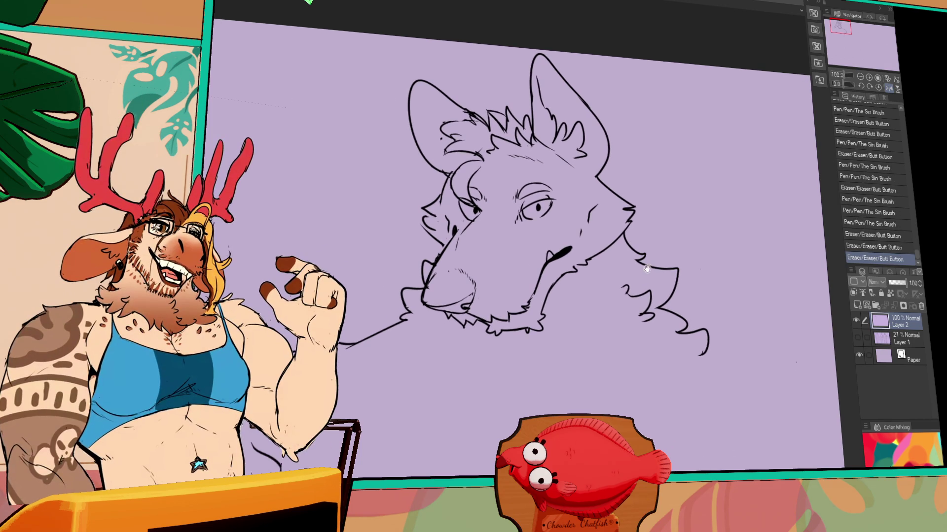
pyautogui.moveTo(520, 197); pyautogui.dragTo(532, 198)
pyautogui.moveTo(423, 213)
pyautogui.mouseDown()
pyautogui.moveTo(441, 221)
pyautogui.moveTo(437, 236)
pyautogui.mouseUp()
# Step: Clean up the lower-left fur and draw a long curving fur line down the body
pyautogui.moveTo(533, 348); pyautogui.dragTo(531, 247)
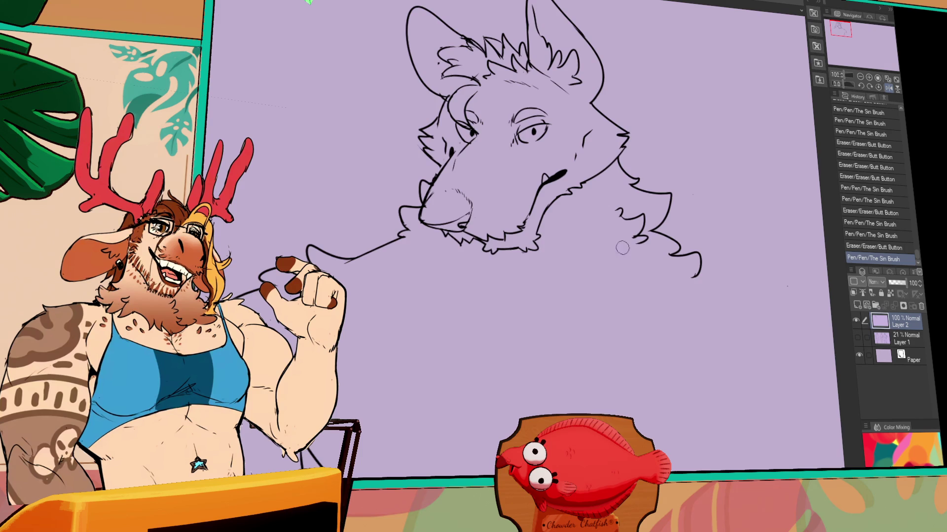
pyautogui.moveTo(635, 247); pyautogui.dragTo(613, 229)
pyautogui.moveTo(337, 389)
pyautogui.mouseDown()
pyautogui.moveTo(363, 389)
pyautogui.moveTo(355, 405)
pyautogui.mouseUp()
pyautogui.moveTo(325, 362); pyautogui.dragTo(426, 455)
# Step: Show the sketch Layer 1 again, touch up lower-left fur, and try chest strokes
pyautogui.click(858, 338)
pyautogui.moveTo(542, 295); pyautogui.dragTo(515, 257)
pyautogui.moveTo(320, 375)
pyautogui.mouseDown()
pyautogui.moveTo(374, 409)
pyautogui.moveTo(417, 407)
pyautogui.mouseUp()
pyautogui.moveTo(493, 248)
pyautogui.mouseDown()
pyautogui.moveTo(523, 241)
pyautogui.moveTo(498, 262)
pyautogui.moveTo(525, 241)
pyautogui.moveTo(474, 284)
pyautogui.moveTo(493, 264)
pyautogui.mouseUp()
pyautogui.hotkey('ctrl', 'z')
# Step: Ink the contour across the left pectoral and chest fur strokes, checking at 50% then 100% zoom
pyautogui.moveTo(384, 212); pyautogui.dragTo(527, 240)
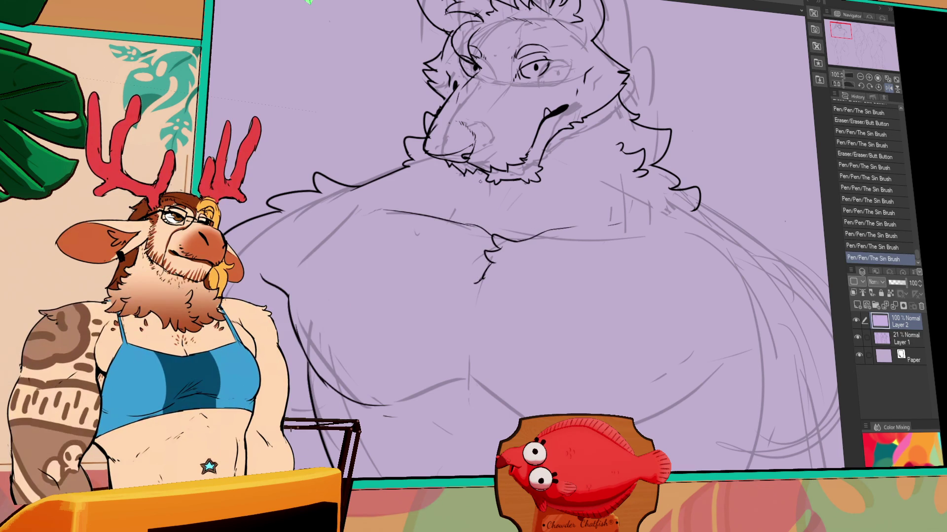
pyautogui.moveTo(459, 177); pyautogui.dragTo(431, 197)
pyautogui.moveTo(412, 162)
pyautogui.mouseDown()
pyautogui.moveTo(376, 185)
pyautogui.moveTo(388, 215)
pyautogui.moveTo(377, 180)
pyautogui.moveTo(397, 167)
pyautogui.moveTo(374, 162)
pyautogui.mouseUp()
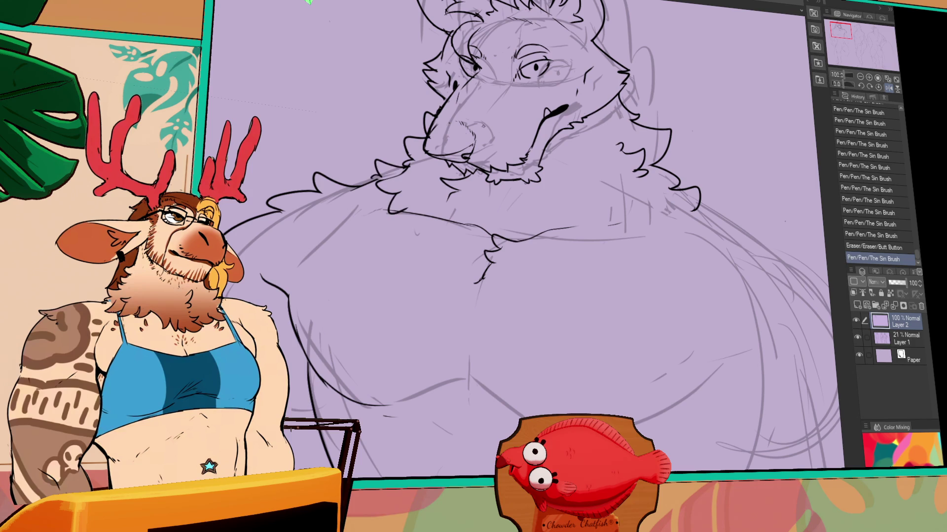
pyautogui.moveTo(668, 198)
pyautogui.mouseDown()
pyautogui.moveTo(646, 209)
pyautogui.moveTo(607, 293)
pyautogui.mouseUp()
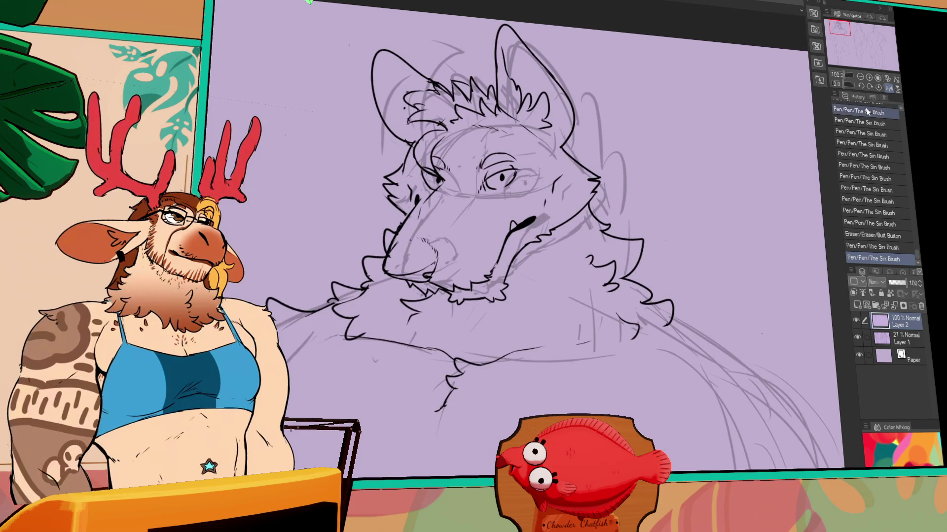
pyautogui.click(860, 78)
pyautogui.moveTo(744, 298)
pyautogui.mouseDown()
pyautogui.moveTo(712, 226)
pyautogui.moveTo(621, 242)
pyautogui.moveTo(631, 310)
pyautogui.mouseUp()
pyautogui.click(869, 77)
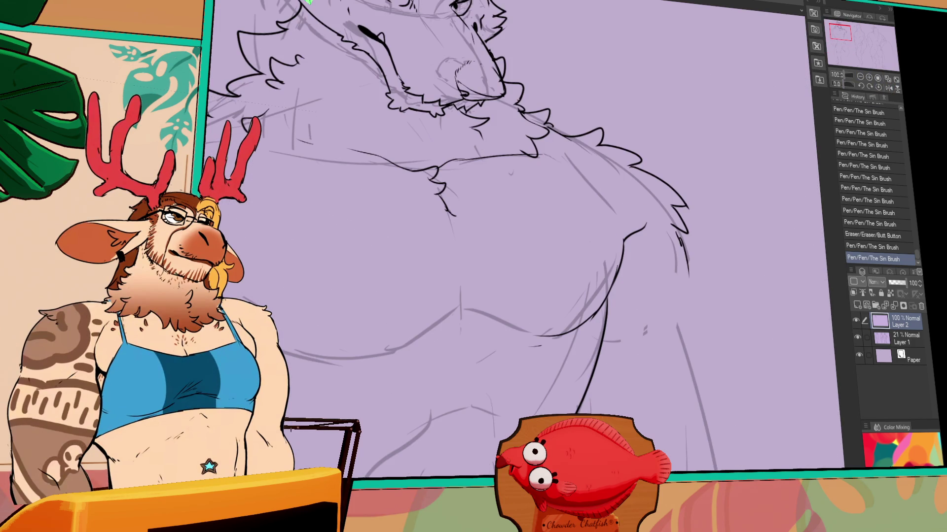